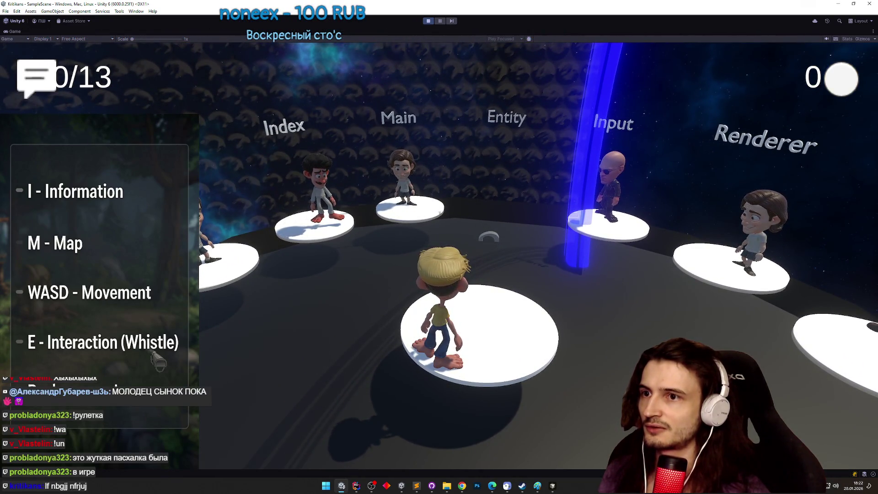
Walk the rider and talk to the NPC, then stop, tweak WordsPlacingObjective's Max Bias, and replay.
key("s")
key("e")
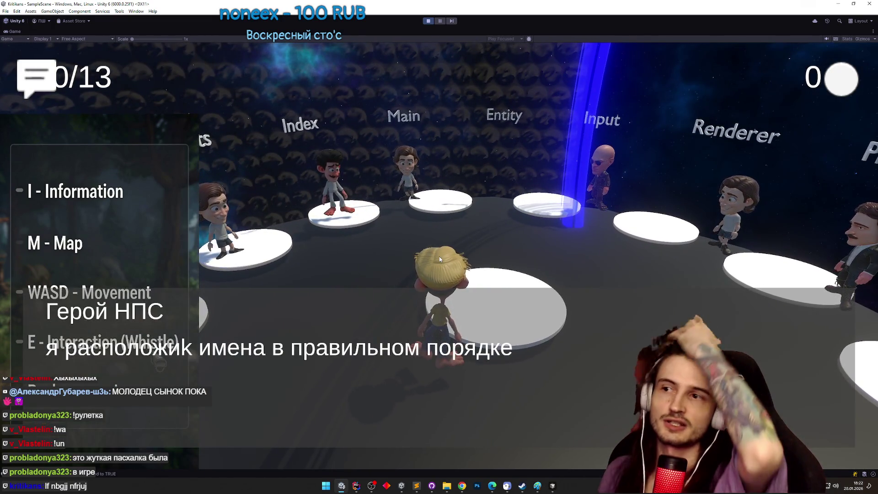
key("ctrl+p")
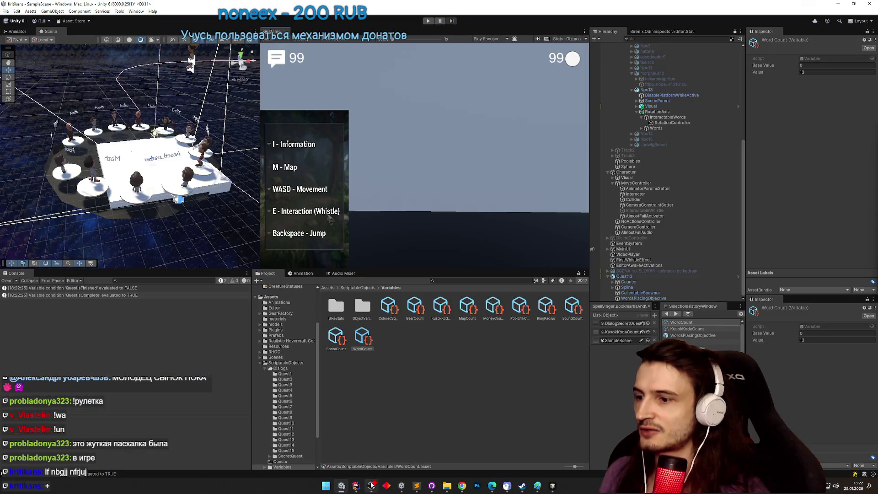
left_click(662, 299)
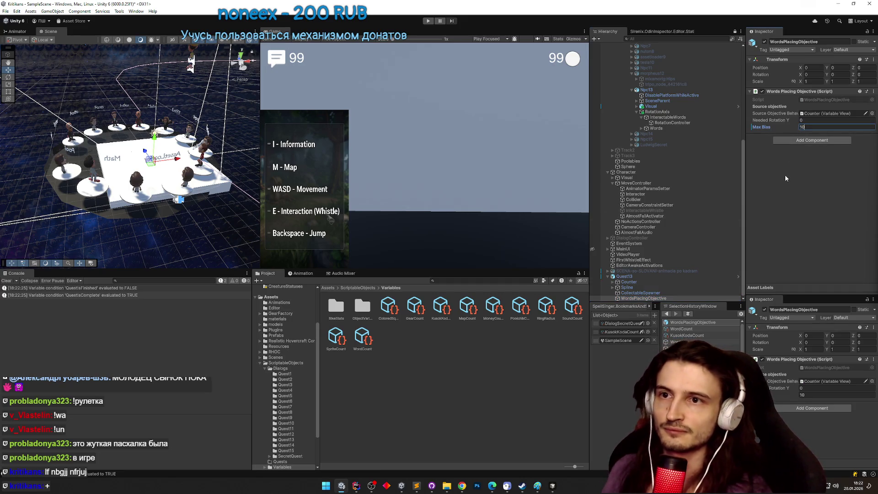
key("ctrl+p")
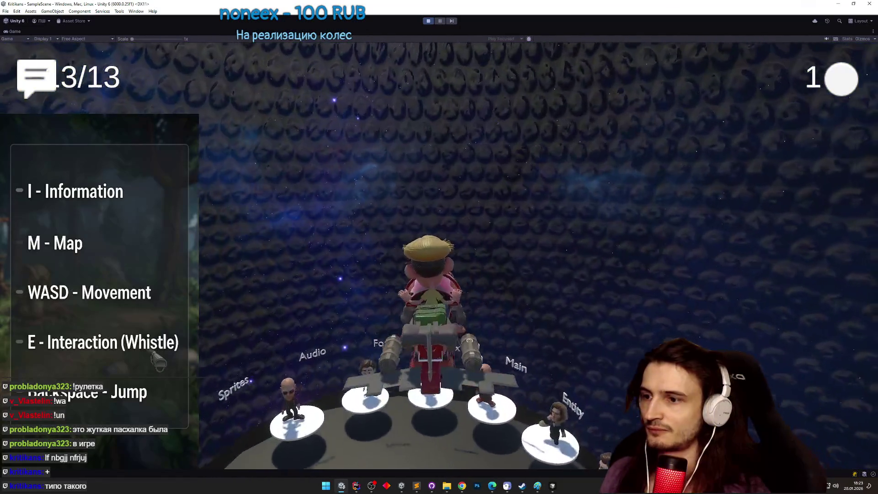
key("w")
key("a")
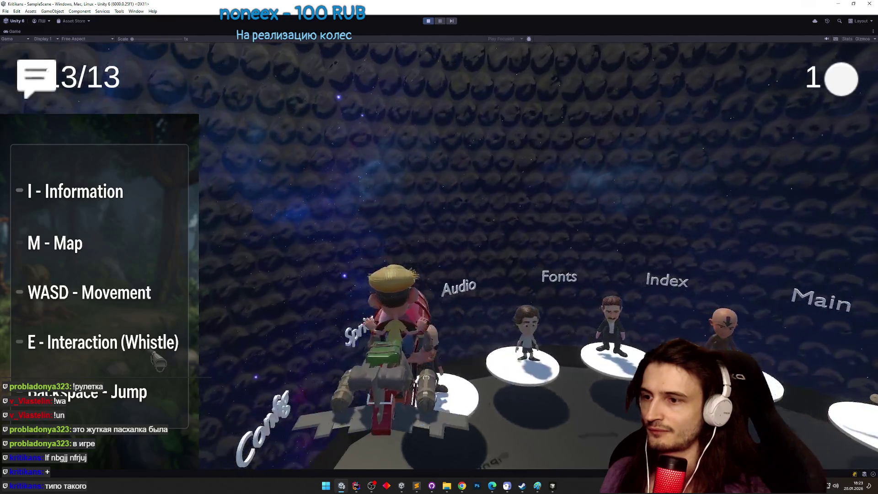
key("w")
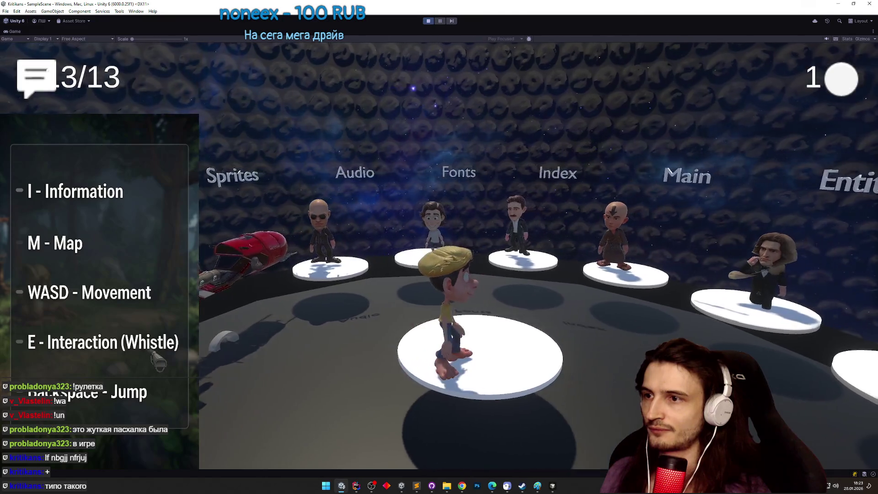
key("a")
key("d")
key("d")
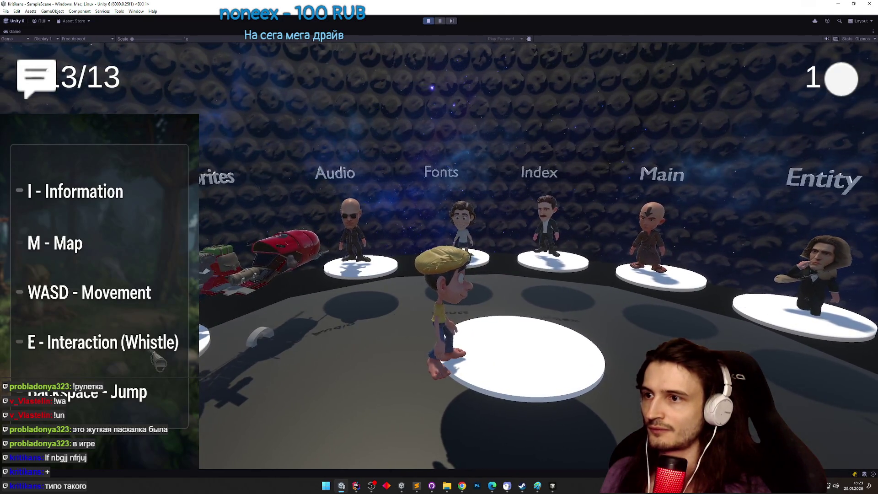
key("d")
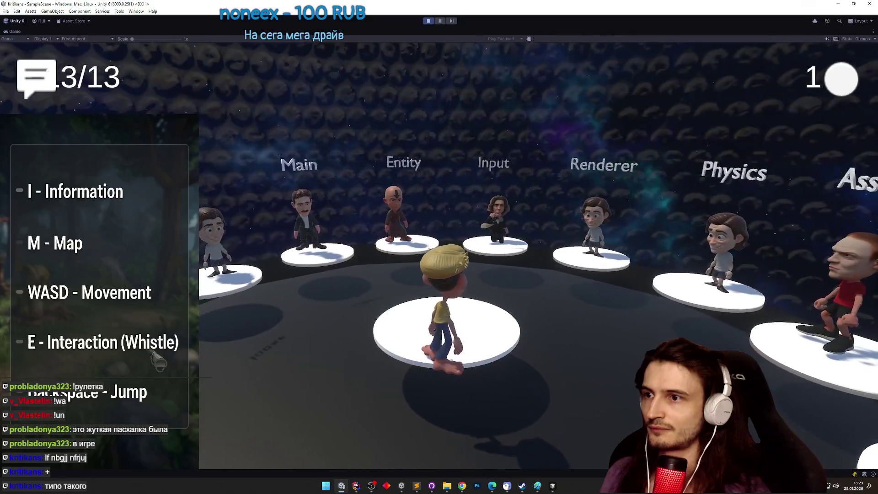
key("a")
key("a")
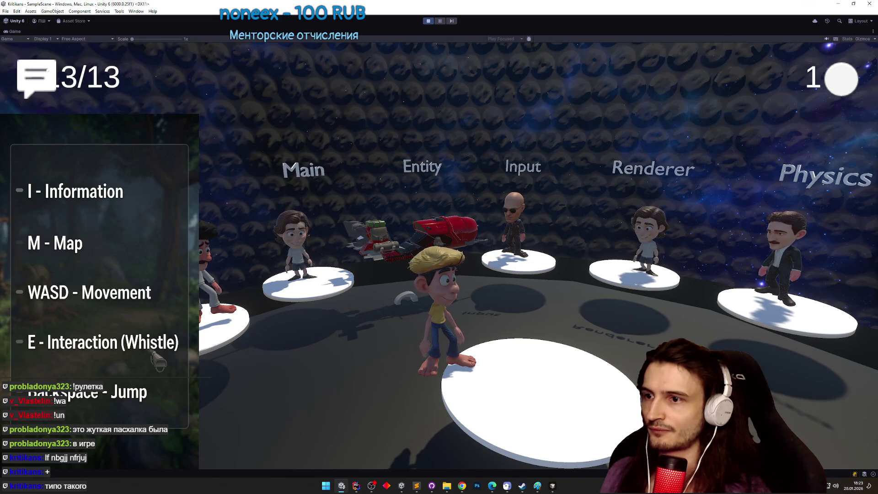
key("s")
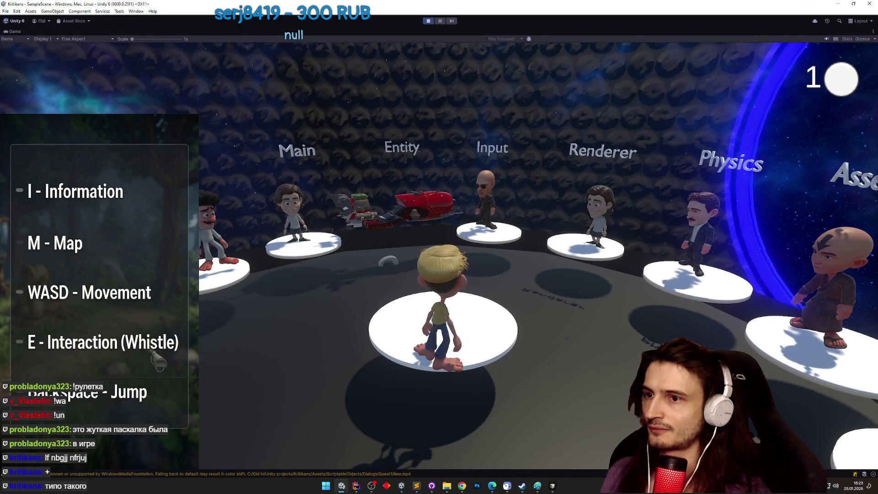
Walk the character on and off the Config platform with WASD, then exit Play mode.
key("s")
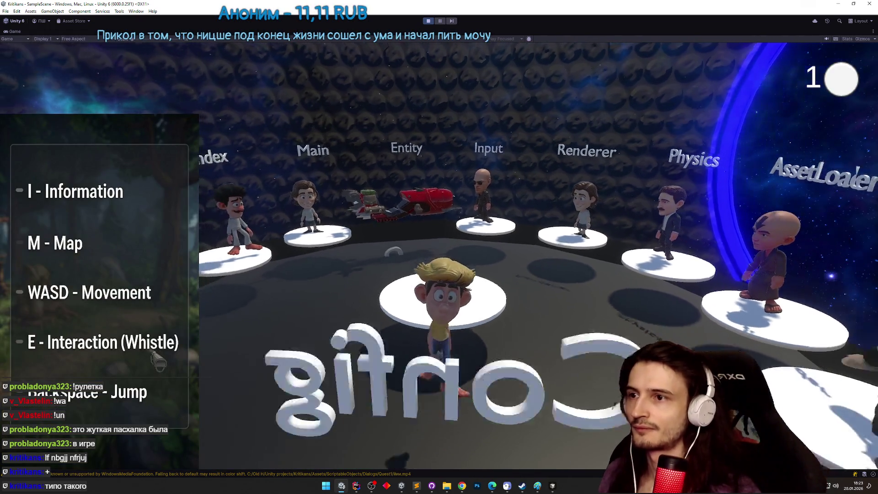
key("s")
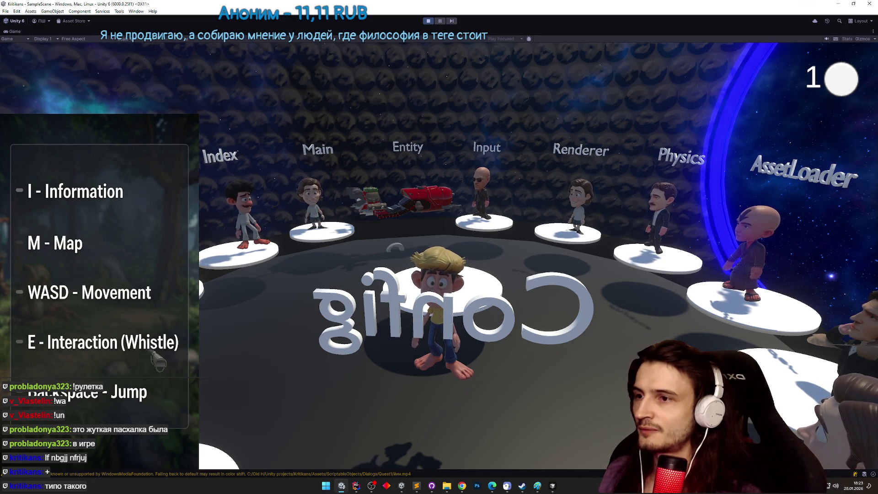
key("w")
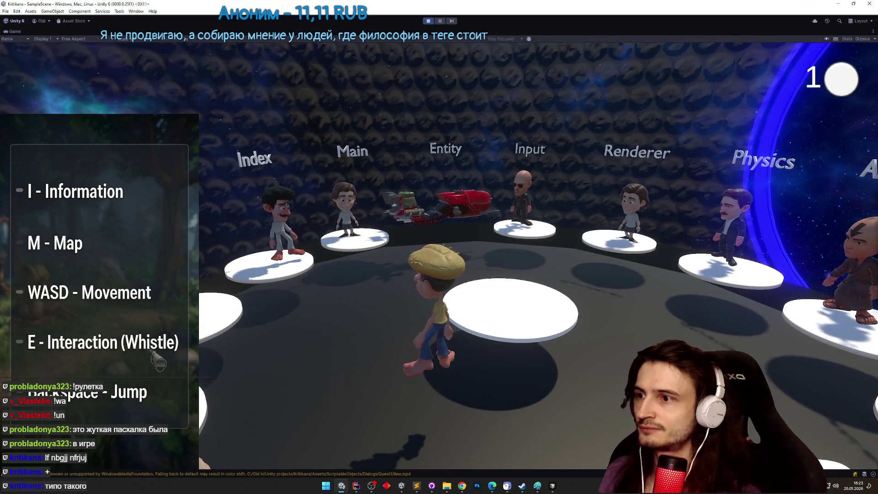
key("d")
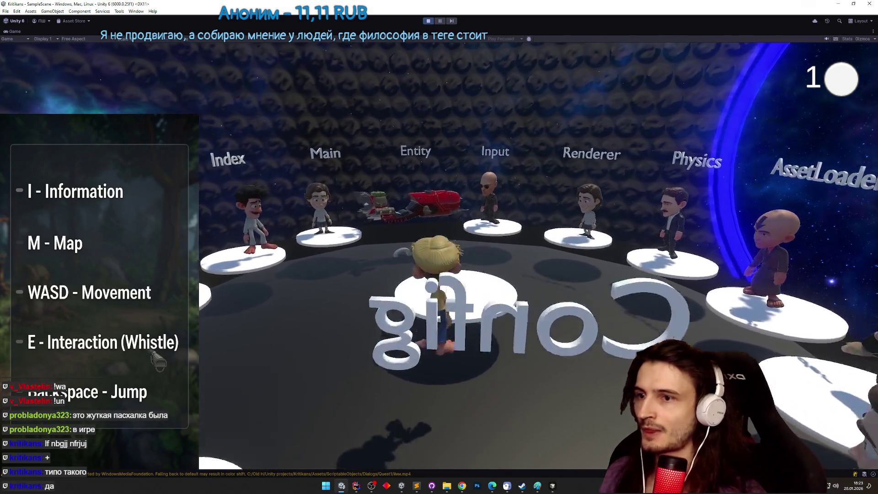
key("a")
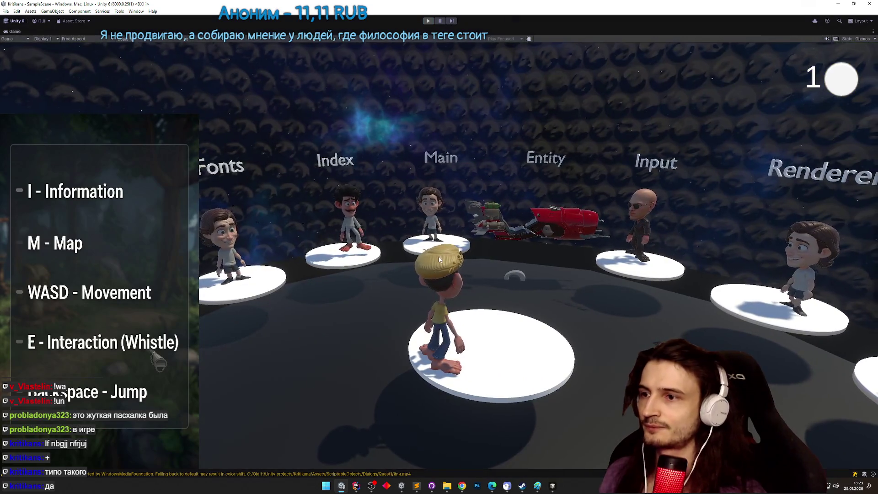
key("shift+space")
scroll(738, 135, "up", 3)
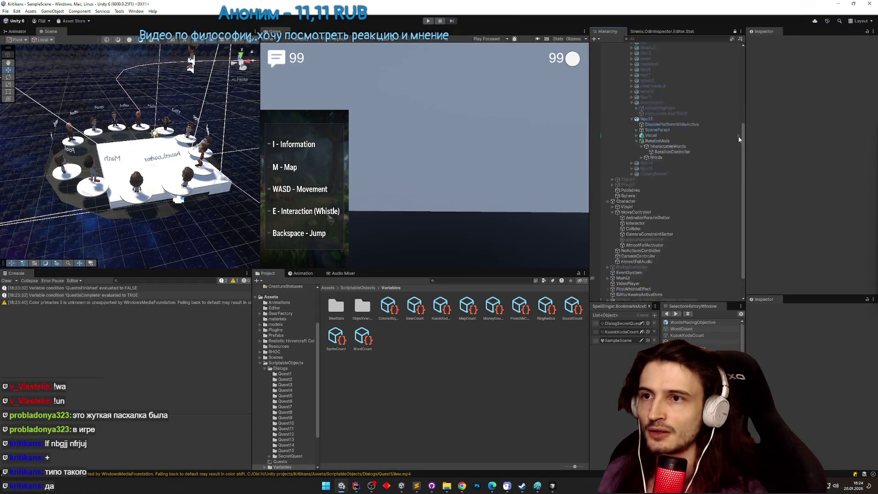
Expand Npc13's Visual group and select the NPCs from Npc1 through morpheus12.
scroll(737, 136, "up", 10)
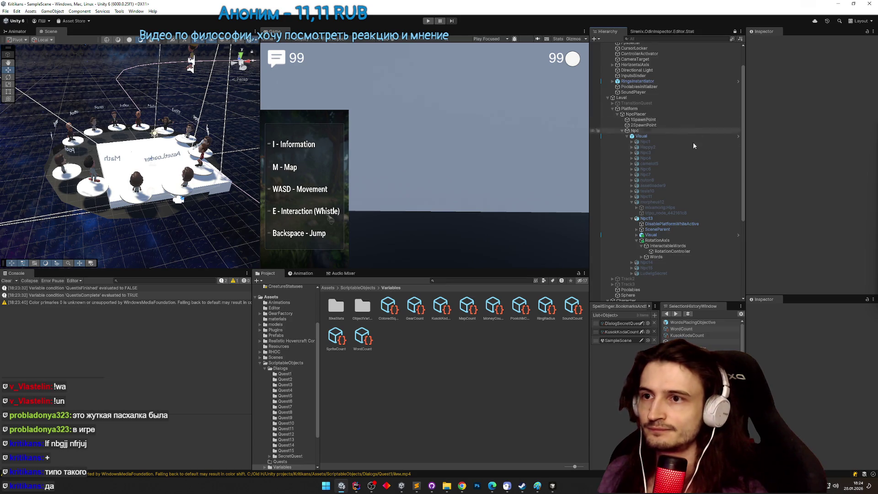
scroll(692, 145, "down", 2)
left_click(636, 214)
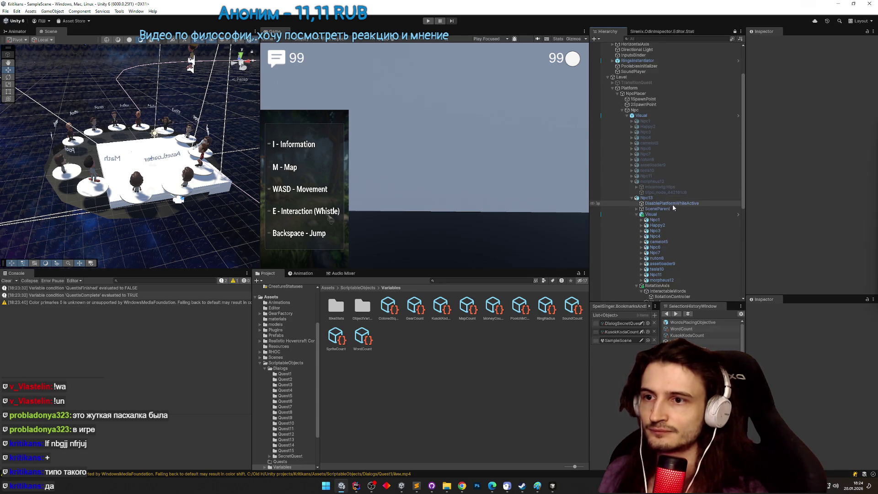
scroll(671, 201, "down", 4)
left_click(655, 178)
left_click(663, 239, "shift")
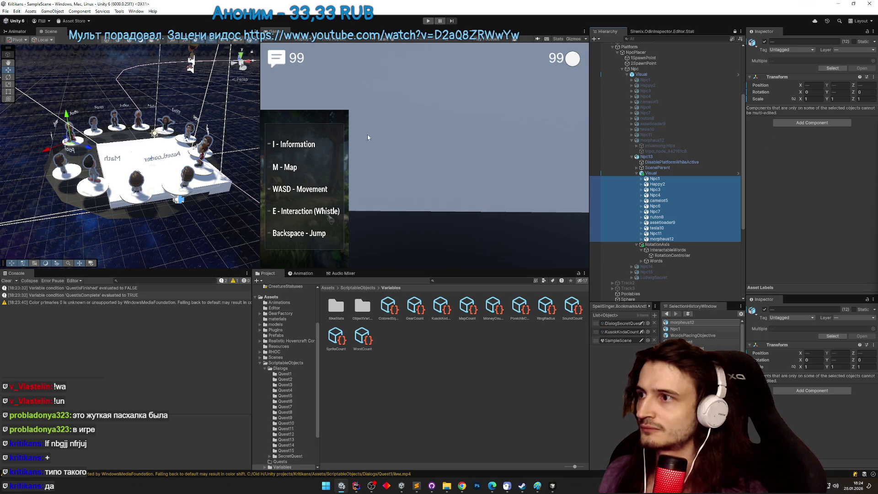
mouse_move(128, 156)
left_mouse_down()
mouse_move(55, 198)
mouse_move(220, 119)
left_mouse_up()
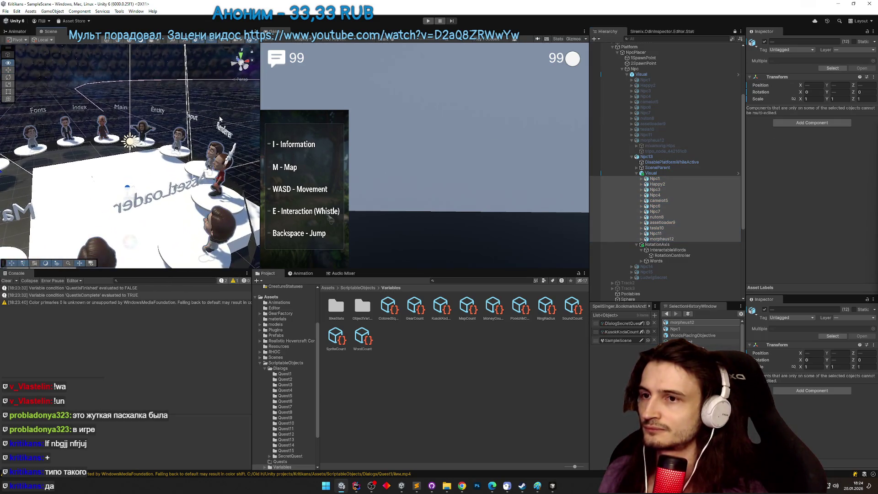
Try moving Npc1 within the Visual group and cancel the prefab restructure warning.
left_click(680, 233)
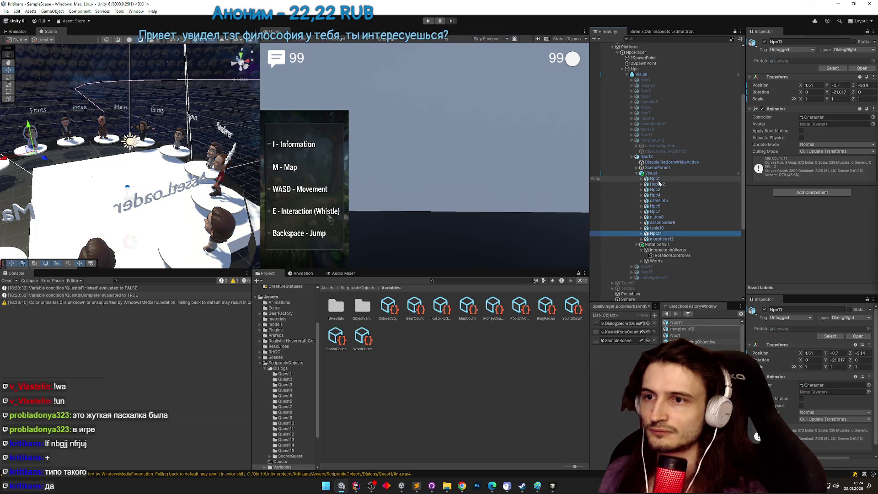
left_click_drag(659, 180, 659, 174)
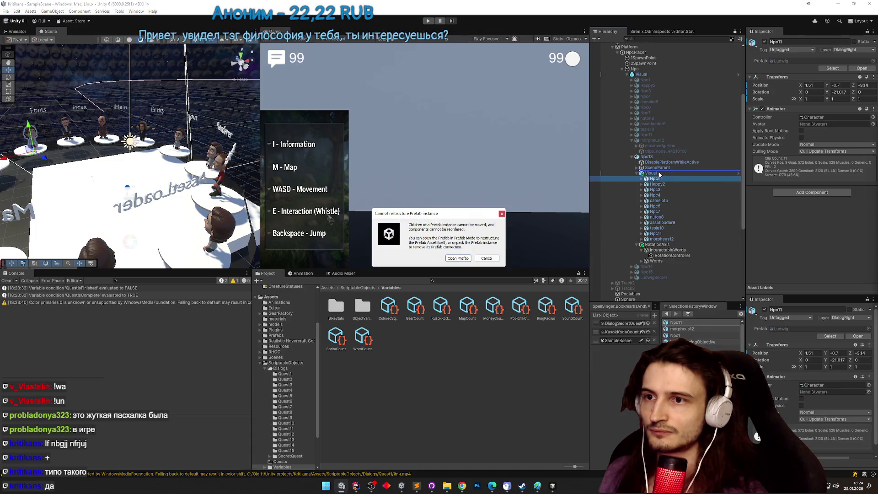
left_click(481, 260)
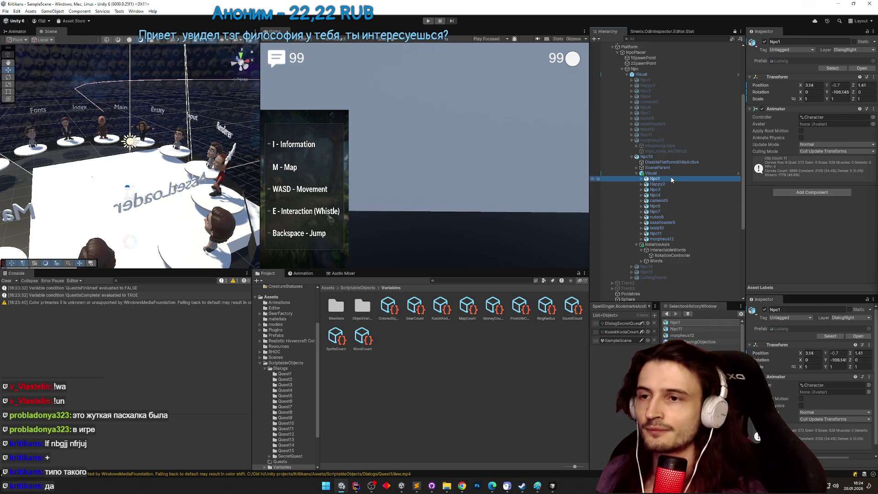
scroll(671, 180, "down", 2)
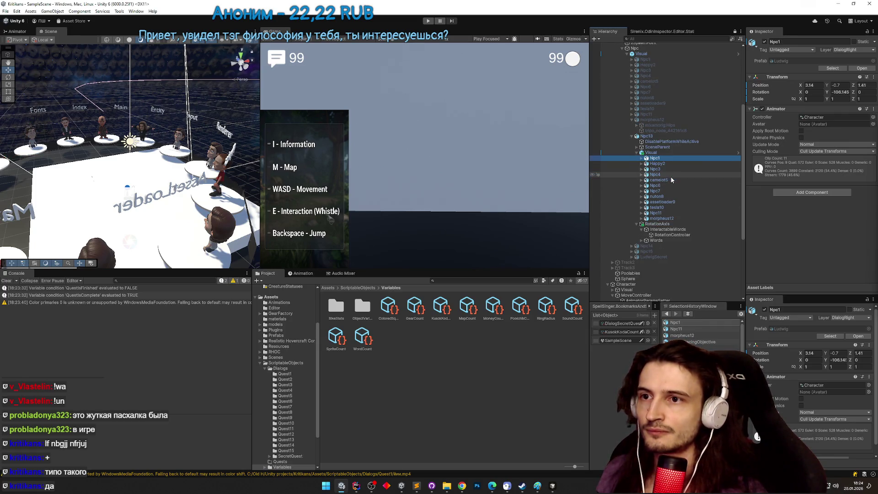
scroll(671, 180, "down", 4)
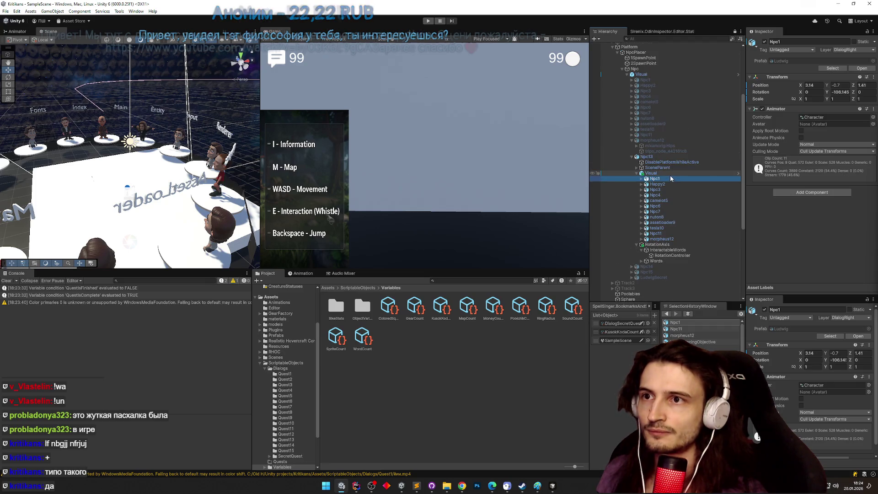
scroll(694, 185, "up", 2)
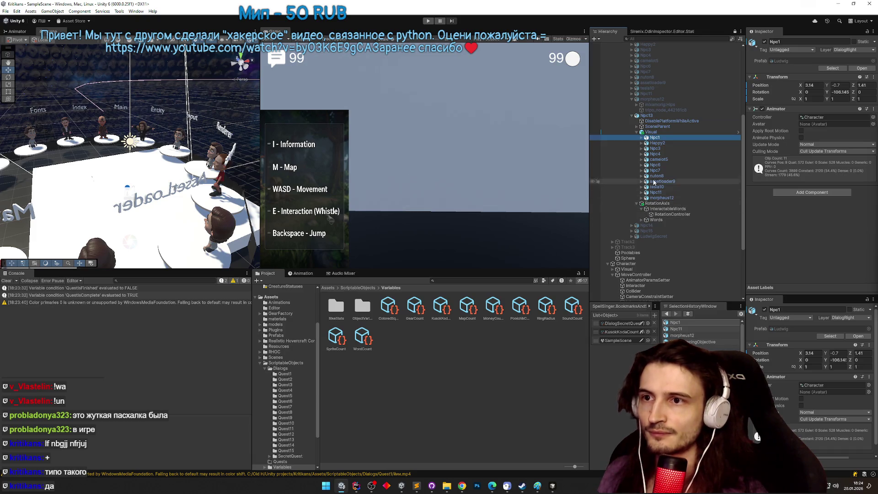
Add a Position Constraint component to all twelve NPCs via the 'pos' search.
left_click(785, 192)
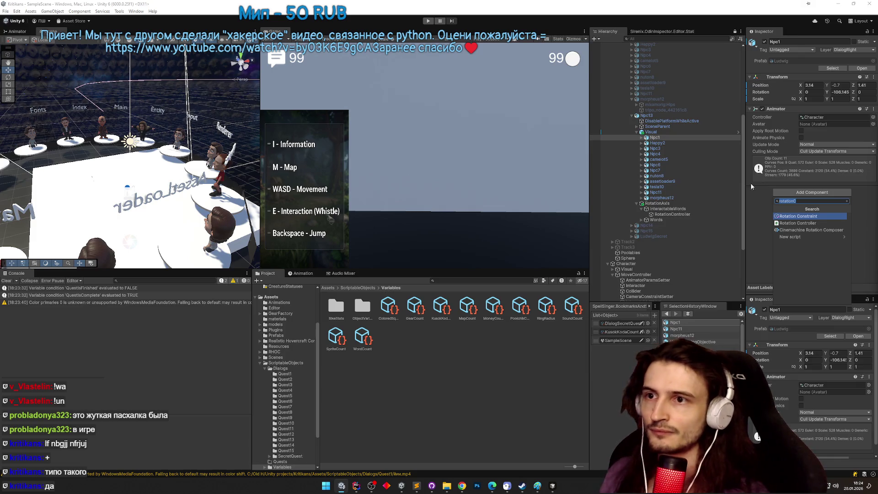
left_click(680, 198, "shift")
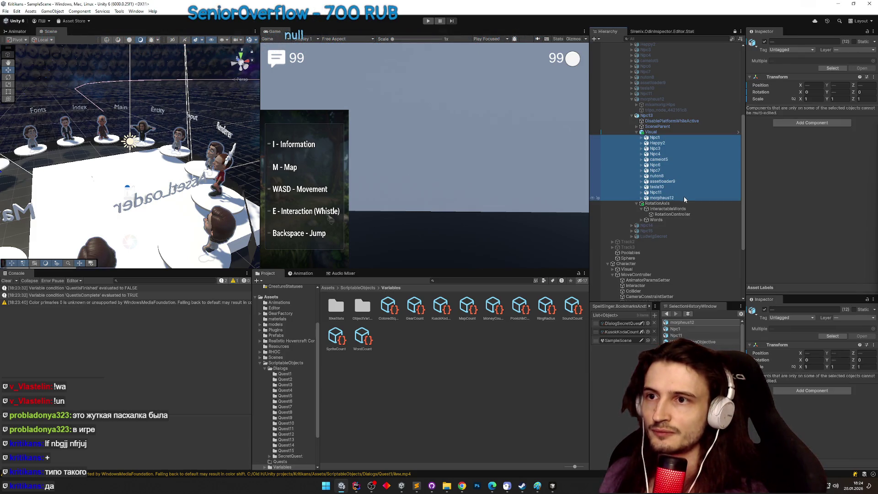
left_click(815, 123)
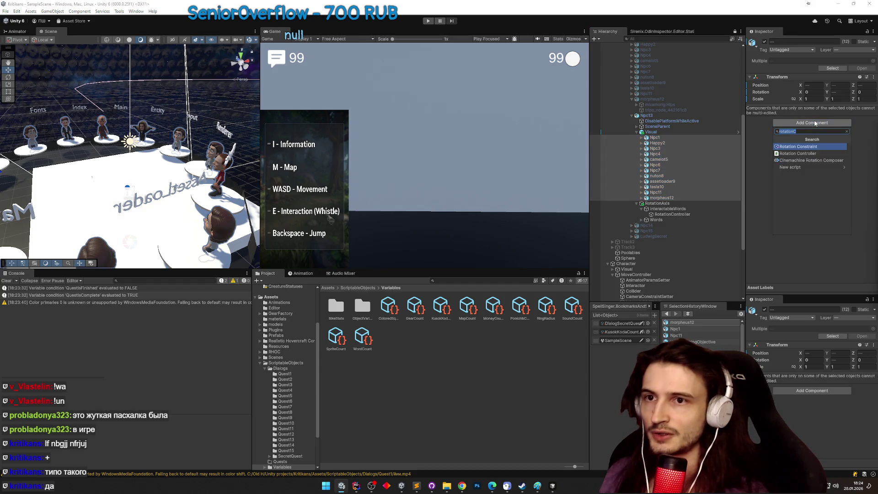
type("posi")
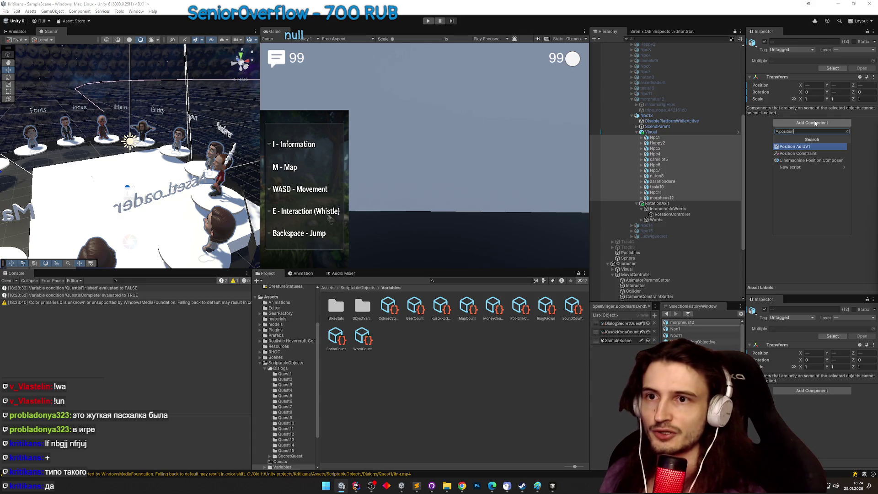
key("Down")
key("Return")
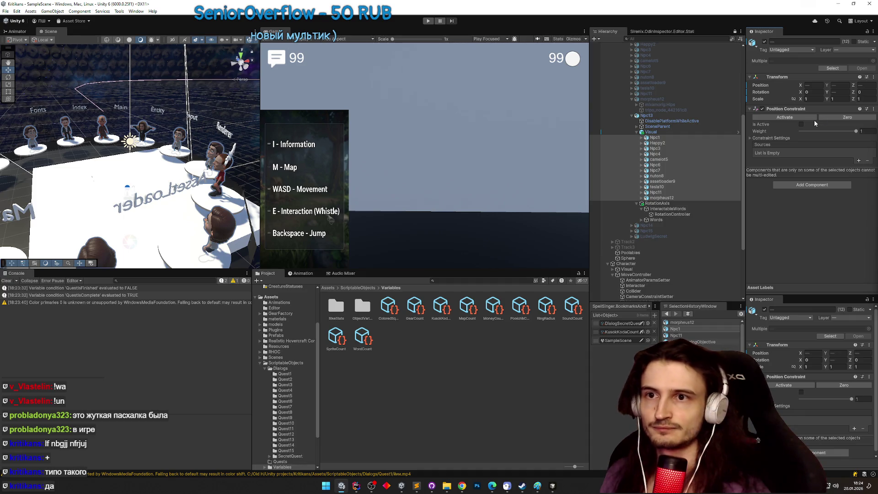
Add one empty source slot to the constraint, then focus the scene view on Npc1.
left_click(858, 161)
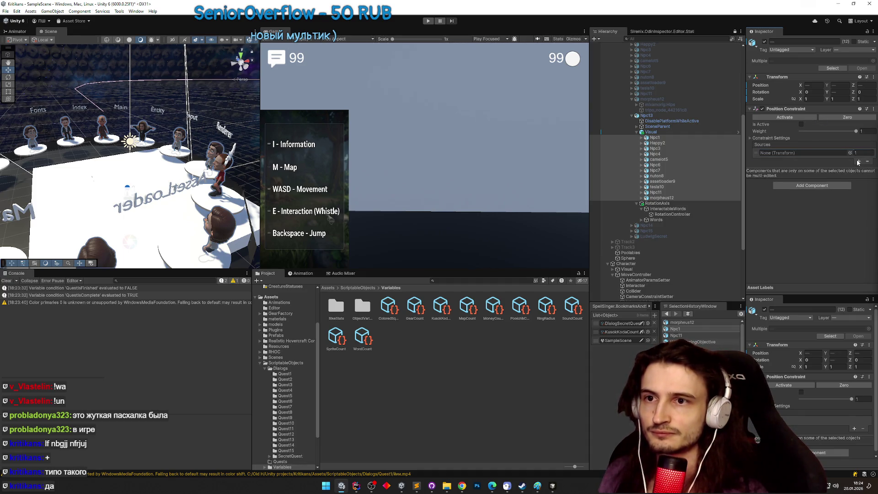
left_click(666, 137)
left_click_drag(187, 168, 382, 167)
double_click(654, 137)
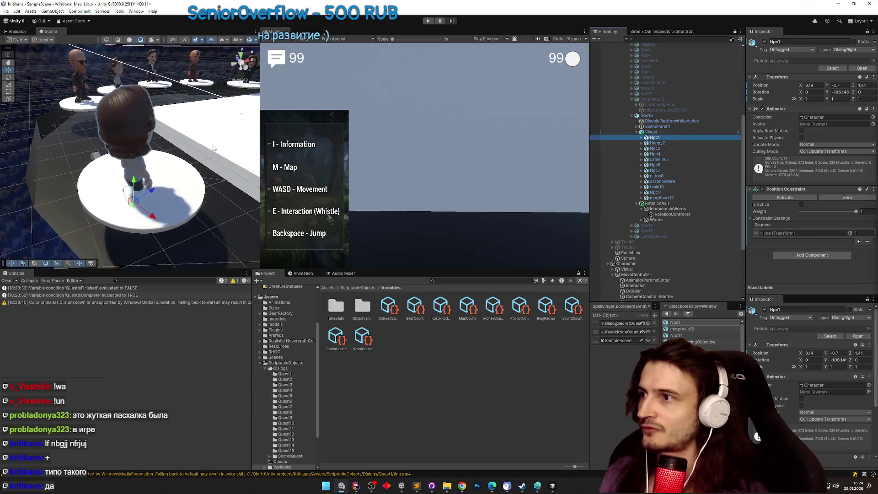
Assign Цилиндр.001 as Npc1's Position Constraint source and activate the constraint.
scroll(213, 147, "down", 5)
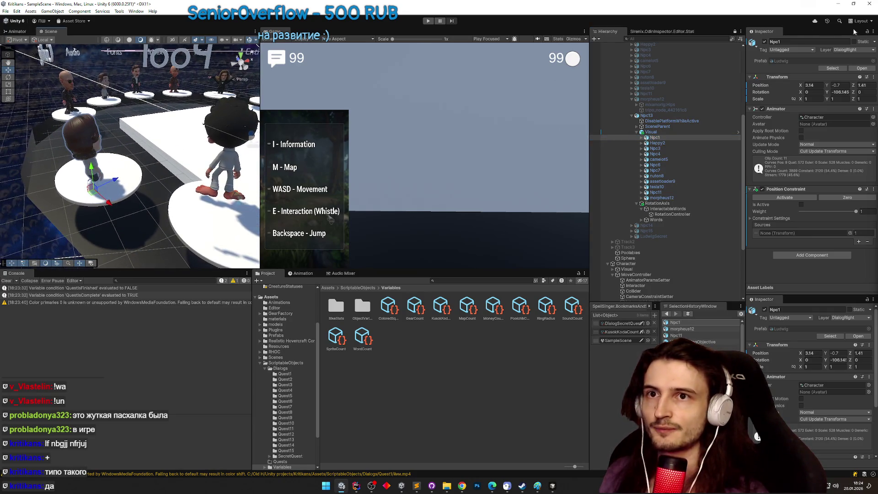
left_click(129, 185)
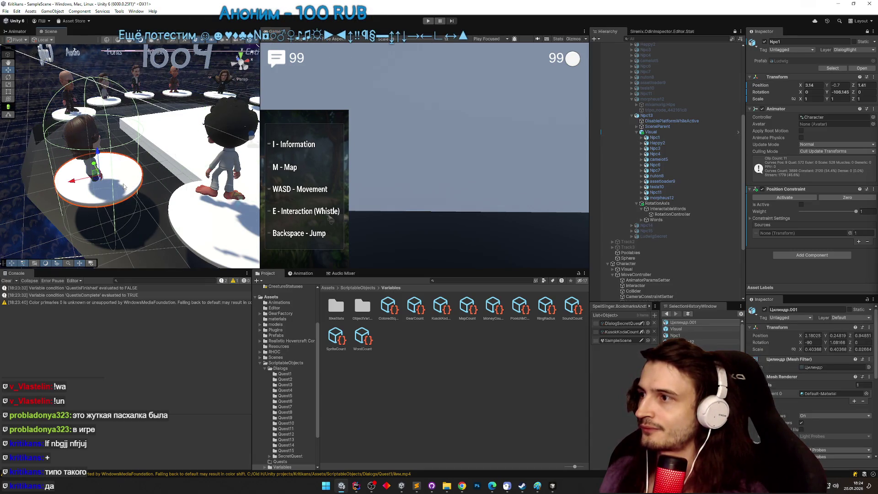
scroll(738, 133, "down", 3)
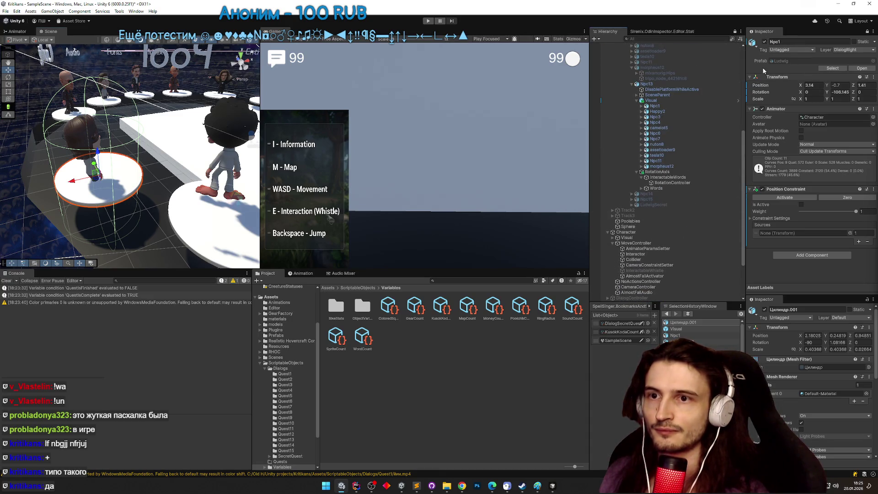
right_click(775, 306)
left_click(789, 359)
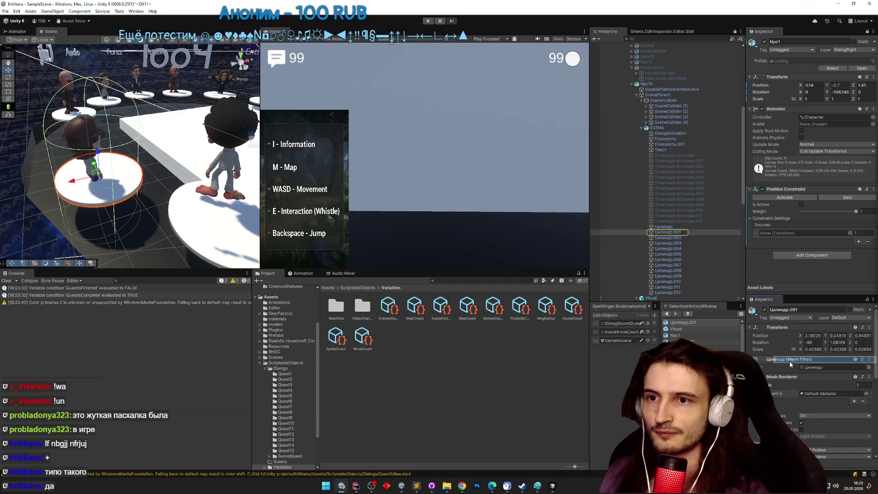
left_click_drag(672, 233, 774, 233)
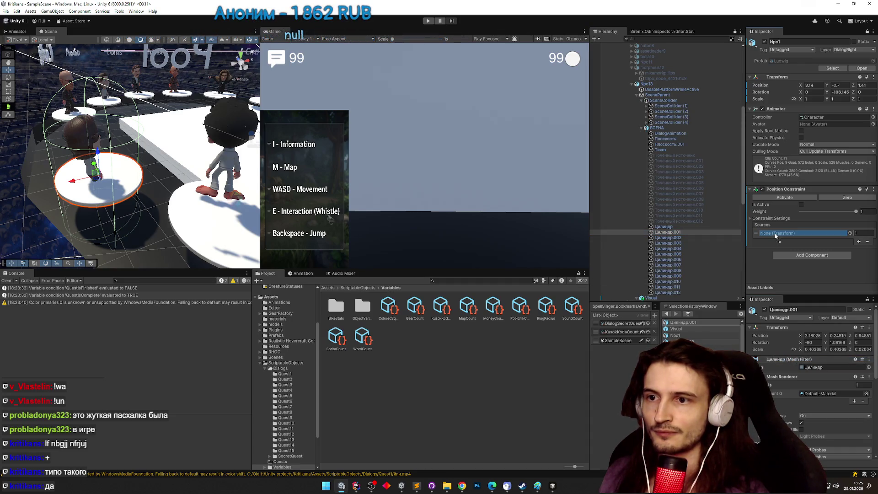
left_click(801, 204)
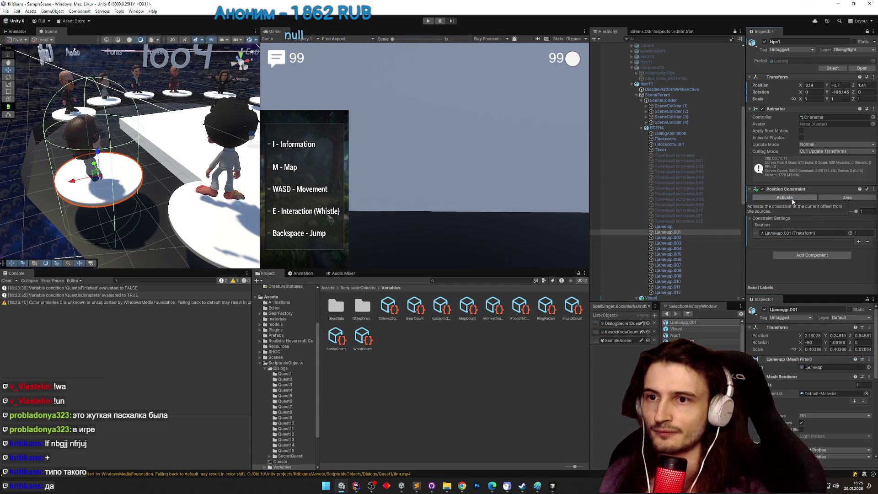
Select Happy2 and frame its platform disk in the scene view.
mouse_move(742, 157)
left_mouse_down()
mouse_move(743, 126)
mouse_move(745, 223)
mouse_move(733, 121)
mouse_move(730, 196)
mouse_move(682, 182)
left_mouse_up()
left_click(681, 175)
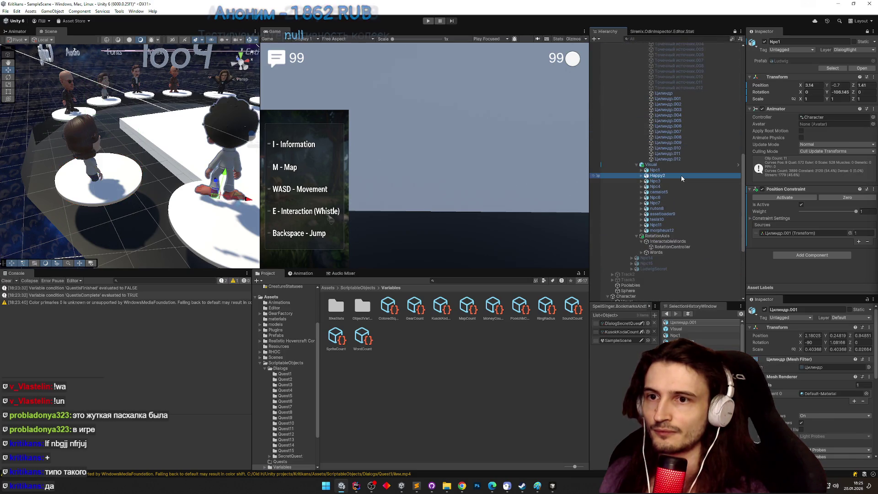
left_click(196, 215)
key("f")
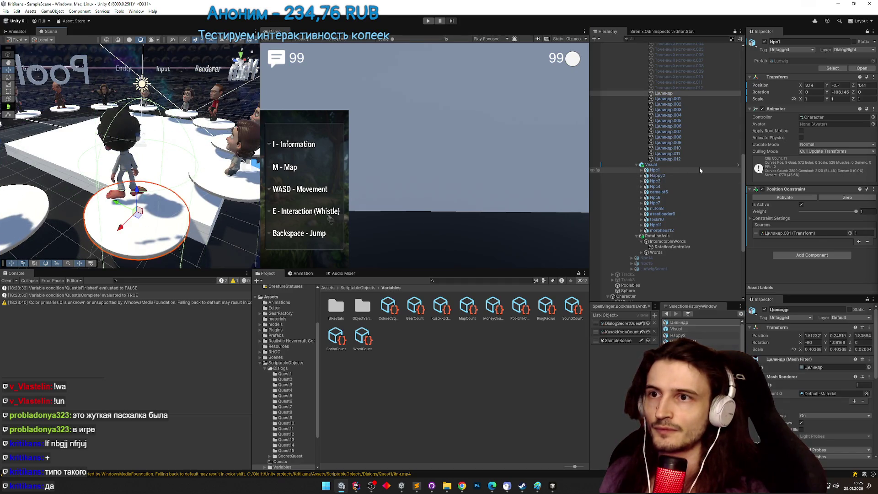
left_click_drag(741, 177, 739, 134)
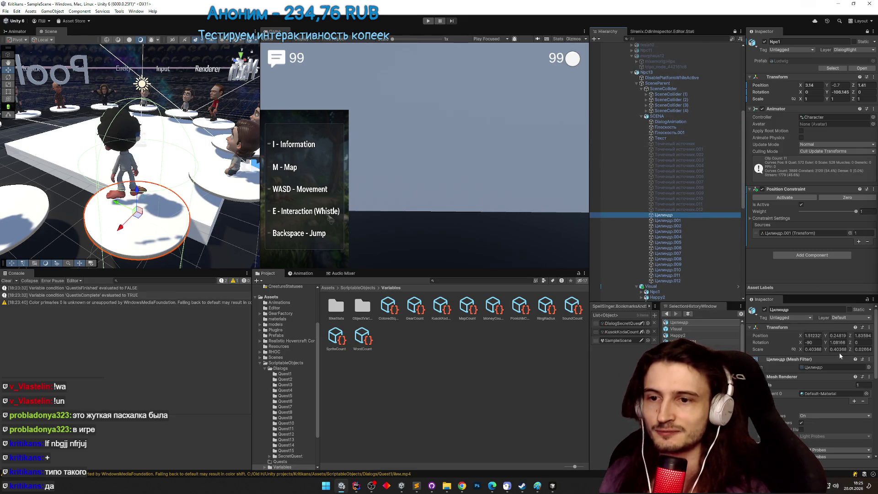
scroll(737, 134, "down", 3)
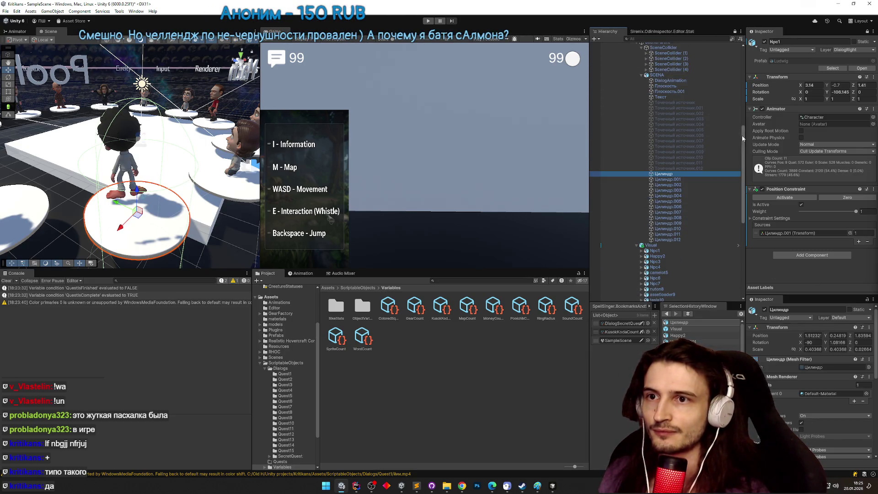
left_click_drag(742, 137, 740, 88)
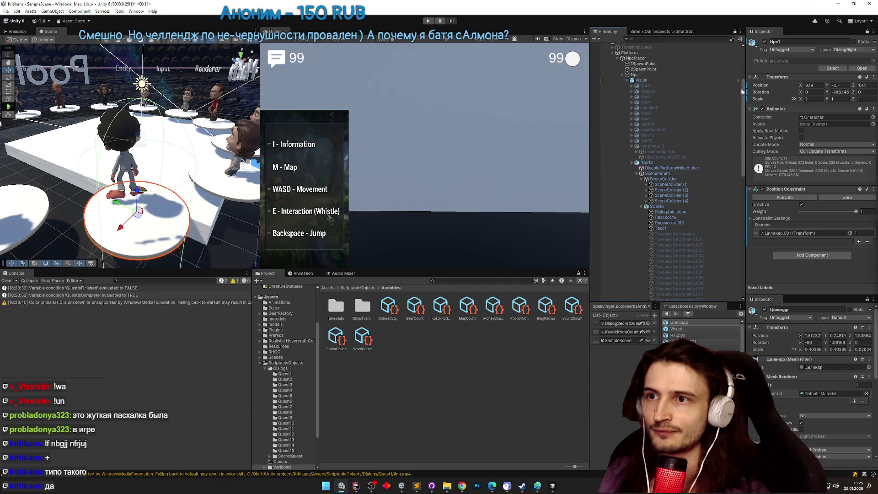
left_click(697, 89)
Compare Happy2's and Npc1's Position Constraint settings by switching between them.
scroll(736, 172, "down", 8)
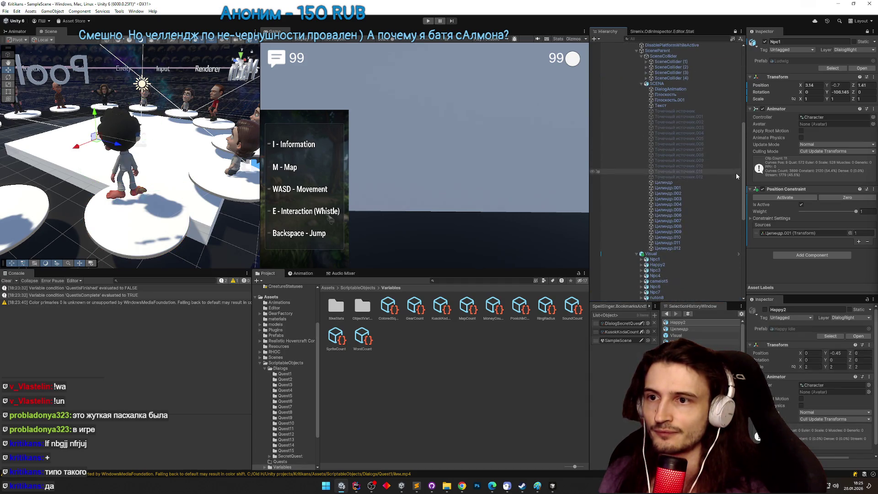
scroll(789, 369, "down", 1)
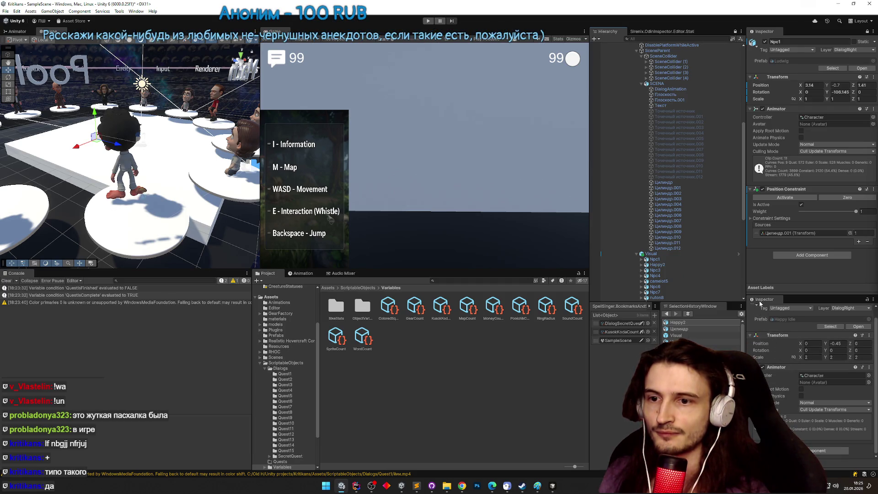
scroll(775, 342, "up", 1)
scroll(698, 185, "up", 5)
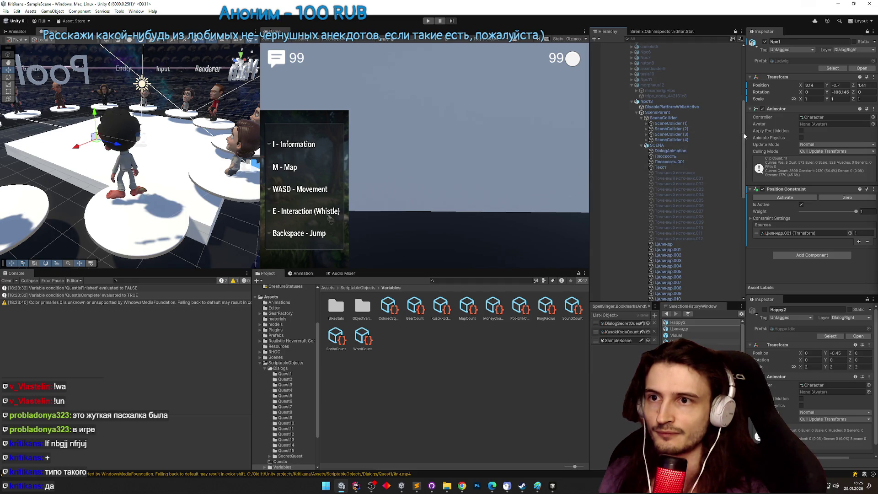
scroll(729, 100, "up", 7)
left_click(658, 117)
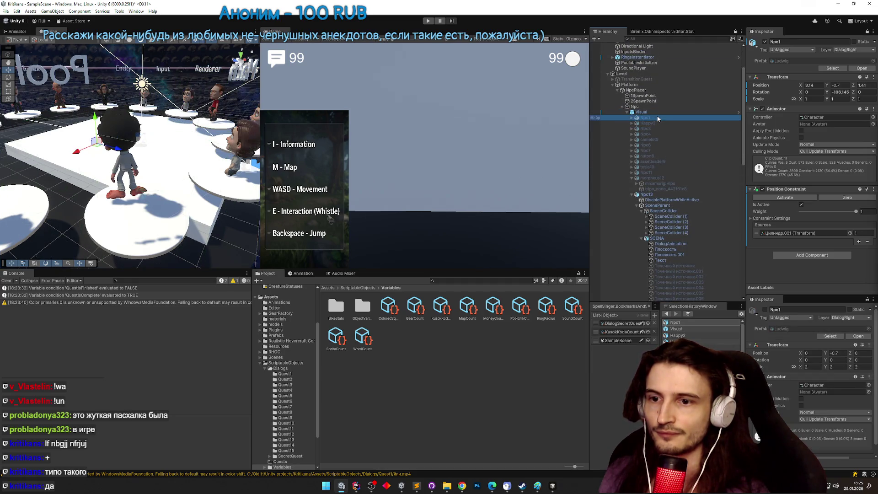
scroll(821, 380, "down", 1)
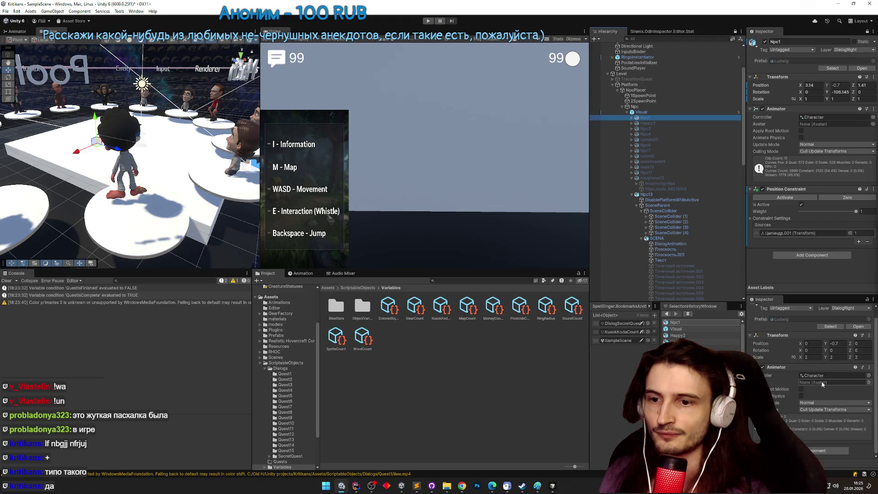
left_click(649, 123)
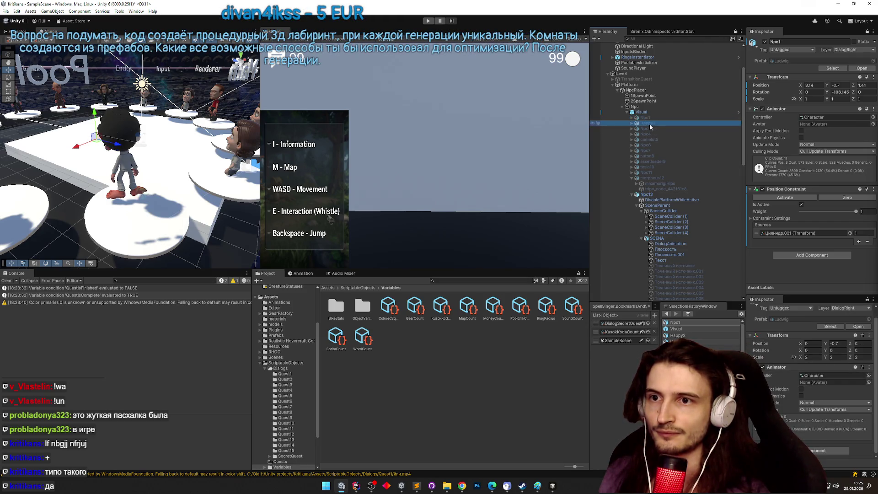
left_click(648, 118)
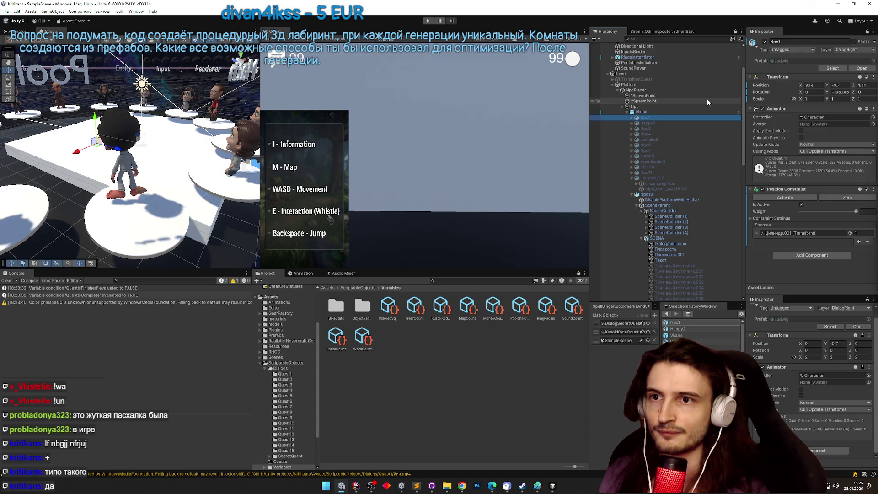
left_click(675, 122)
left_click(673, 118)
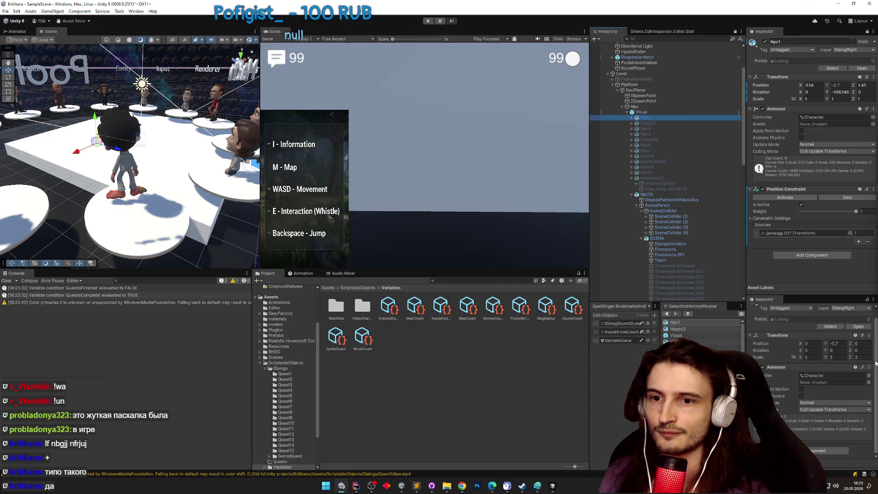
Assign the Цилиндр disk as Happy2's Position Constraint source and check its platform.
left_click_drag(876, 363, 868, 338)
right_click(768, 35)
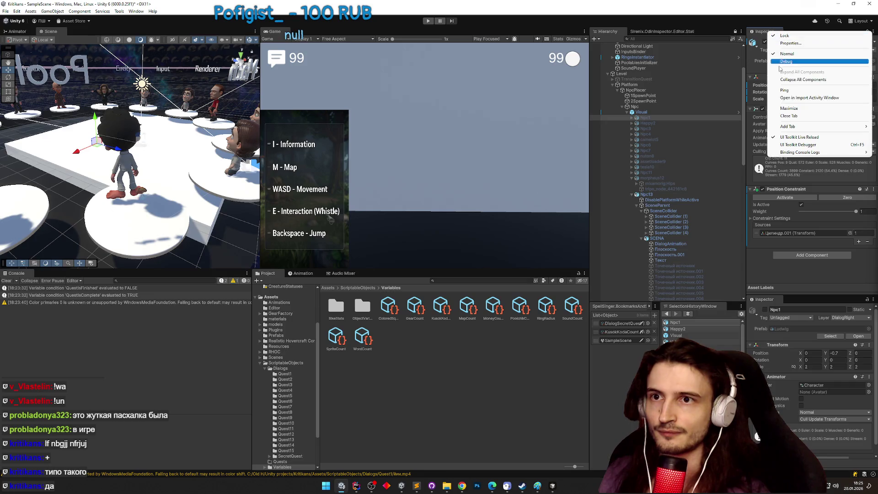
scroll(719, 153, "down", 6)
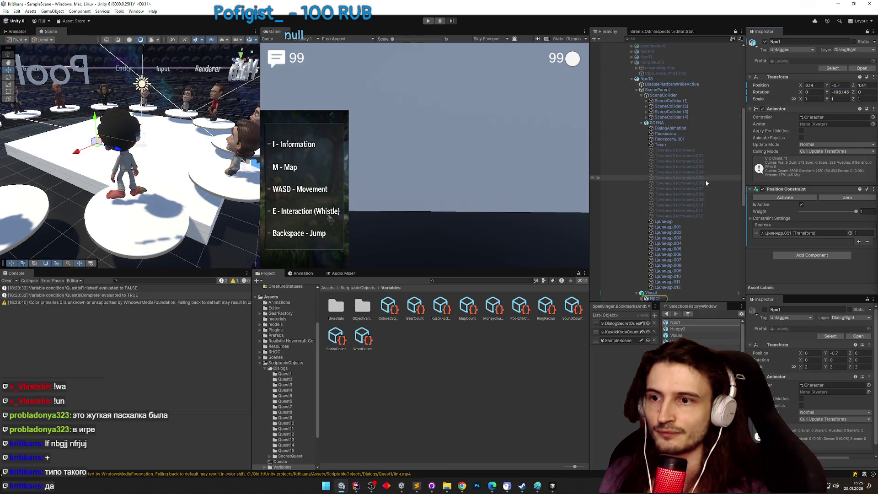
scroll(690, 205, "down", 5)
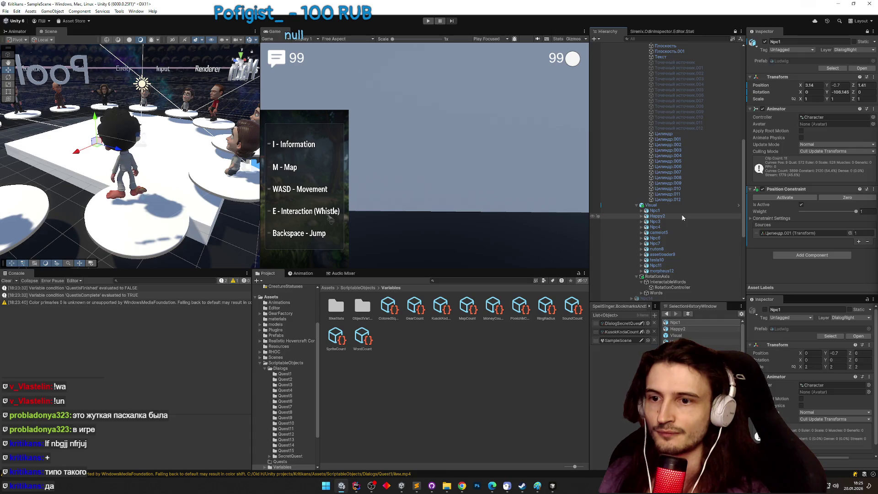
left_click(686, 215)
scroll(799, 401, "down", 1)
scroll(798, 401, "down", 3)
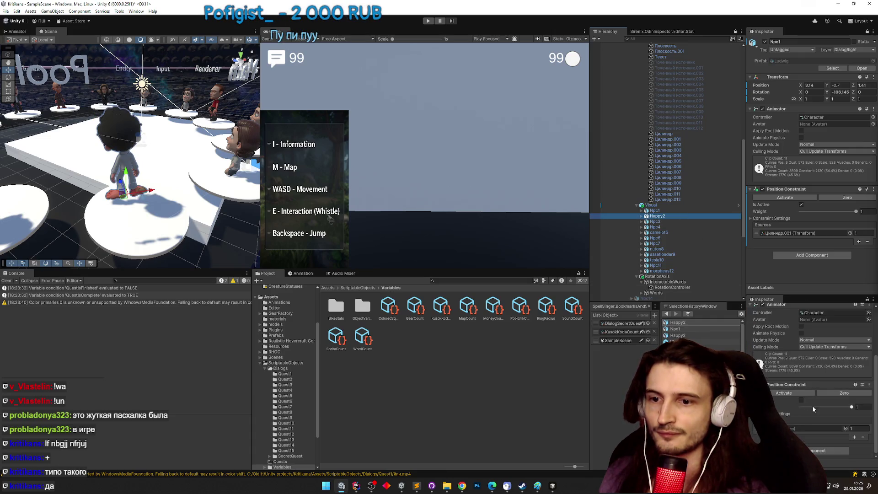
scroll(692, 171, "up", 1)
left_click(670, 156)
left_click_drag(670, 158, 807, 428)
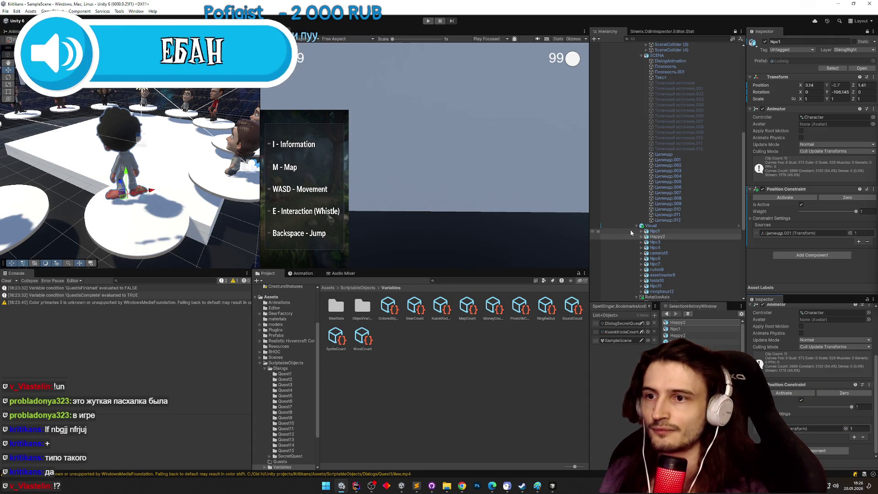
mouse_move(150, 165)
left_mouse_down()
mouse_move(172, 160)
mouse_move(156, 174)
left_mouse_up()
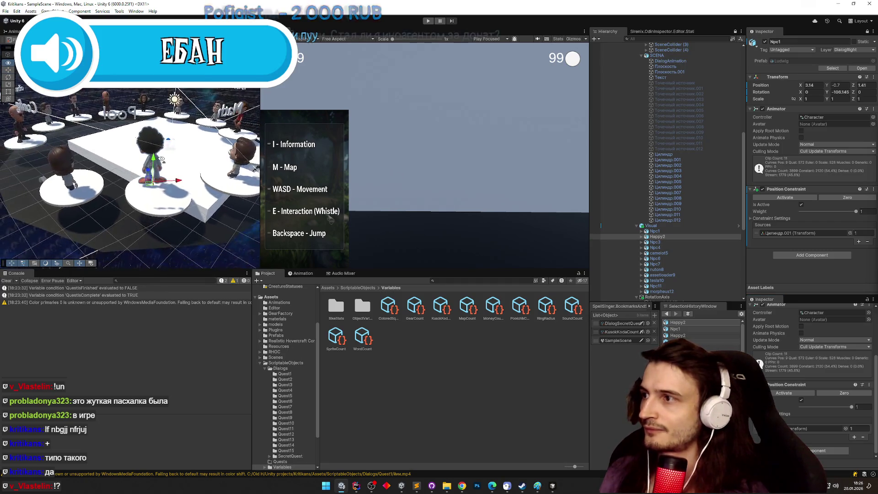
Try linking the Цилиндр.012 pedestal as Npc3's position constraint source.
double_click(658, 242)
left_click(155, 222)
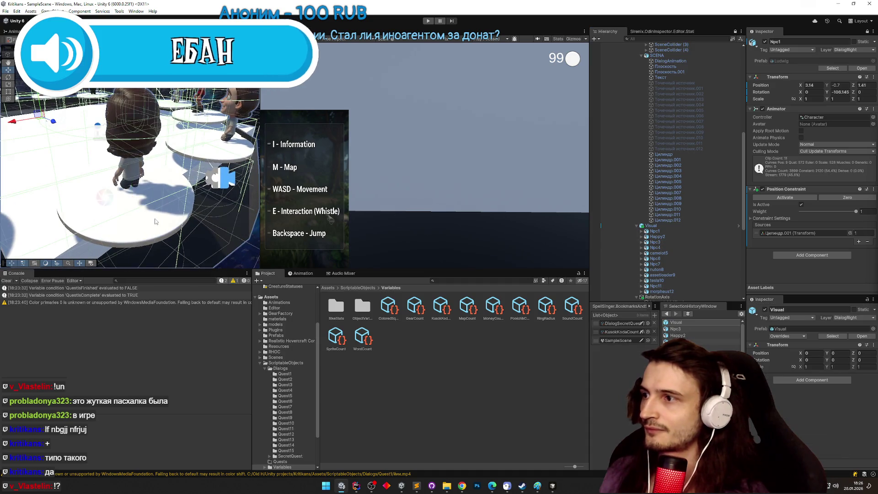
left_click(155, 221)
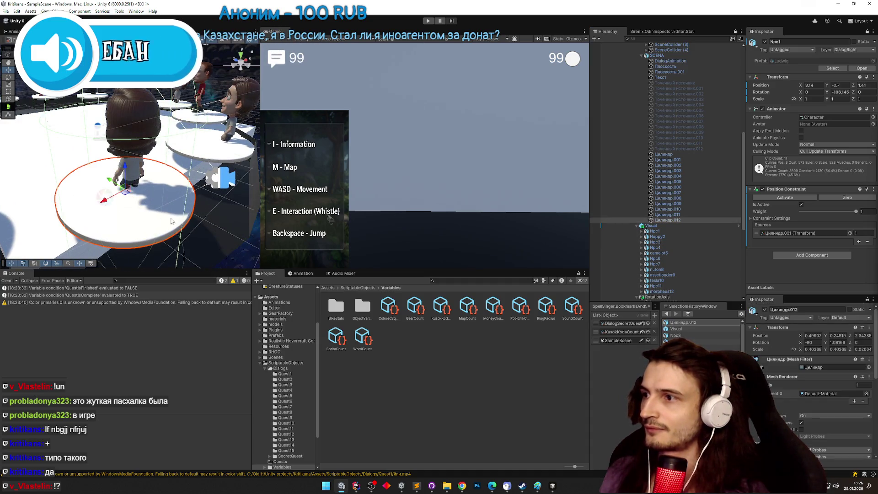
left_click(666, 242)
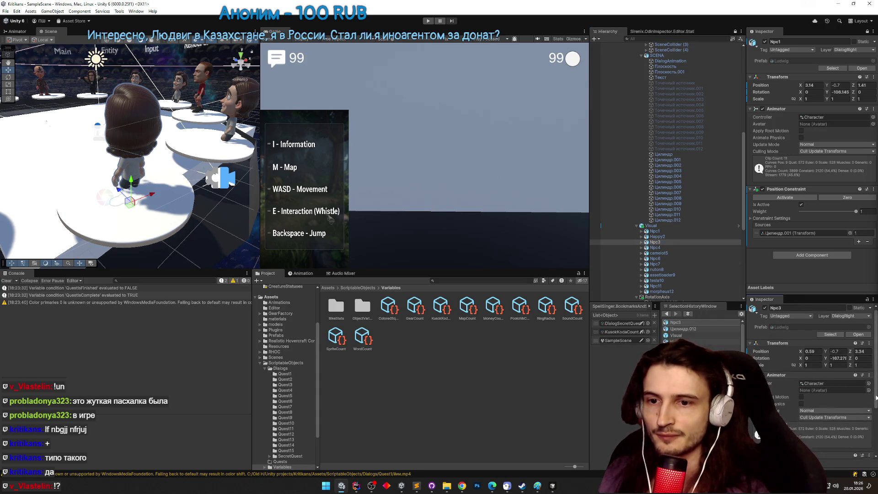
scroll(863, 386, "down", 3)
left_click(665, 220)
left_click_drag(665, 222, 805, 423)
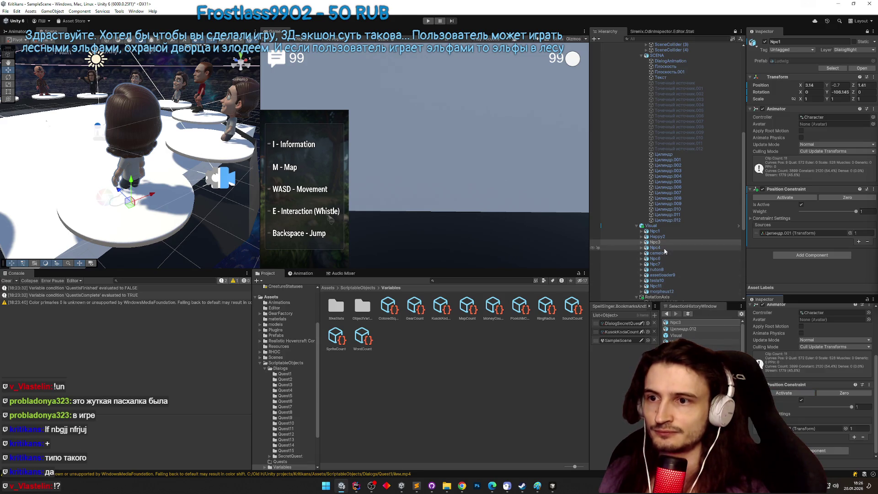
Set Цилиндр.011 as Npc4's position constraint source.
left_click(665, 247)
left_click(220, 158)
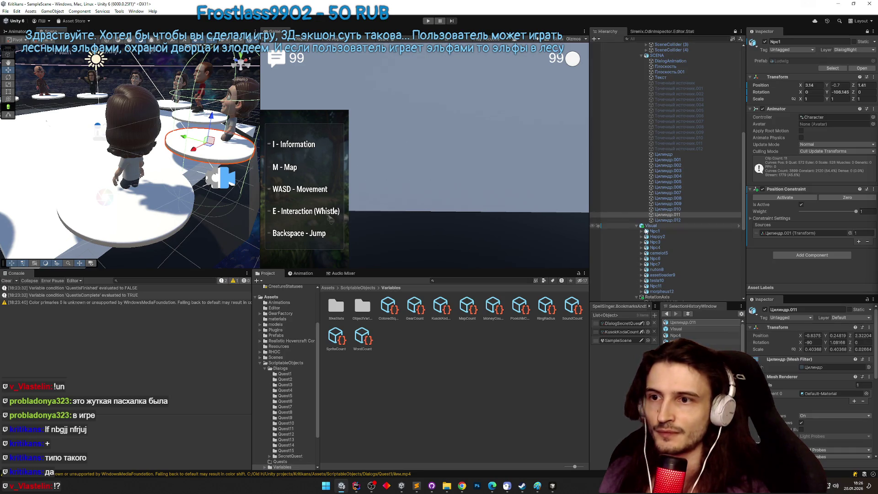
left_click(663, 248)
scroll(827, 394, "down", 3)
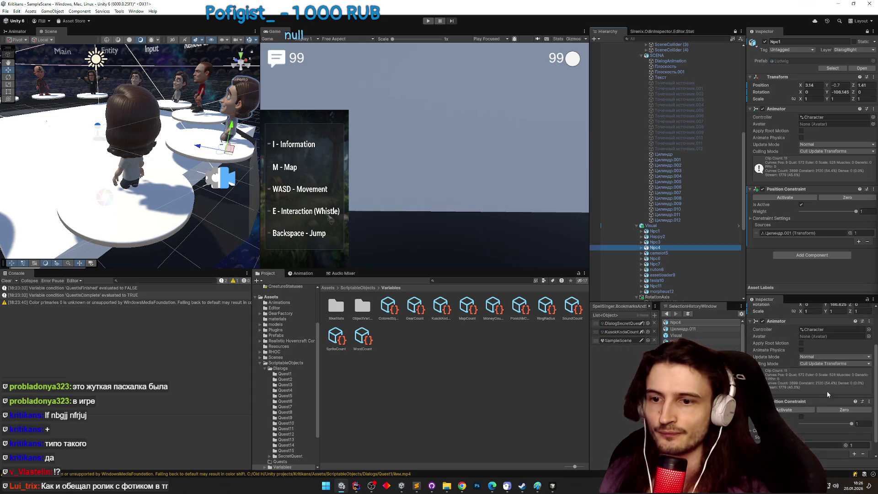
left_click_drag(667, 214, 823, 445)
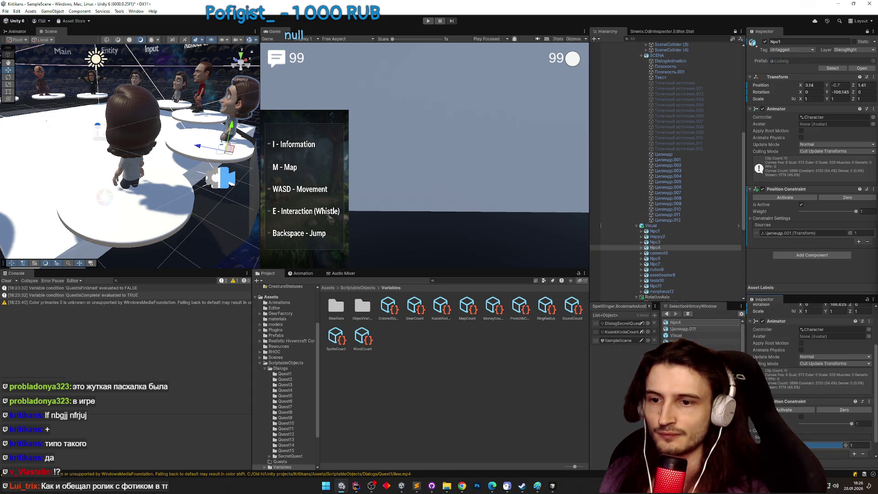
Set Цилиндр.010 as camelot5's position constraint source.
left_click(658, 253)
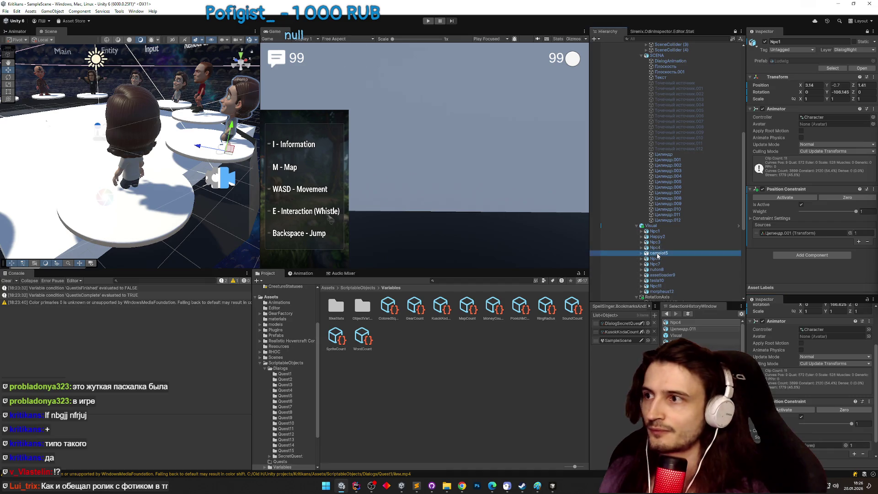
left_click(214, 121)
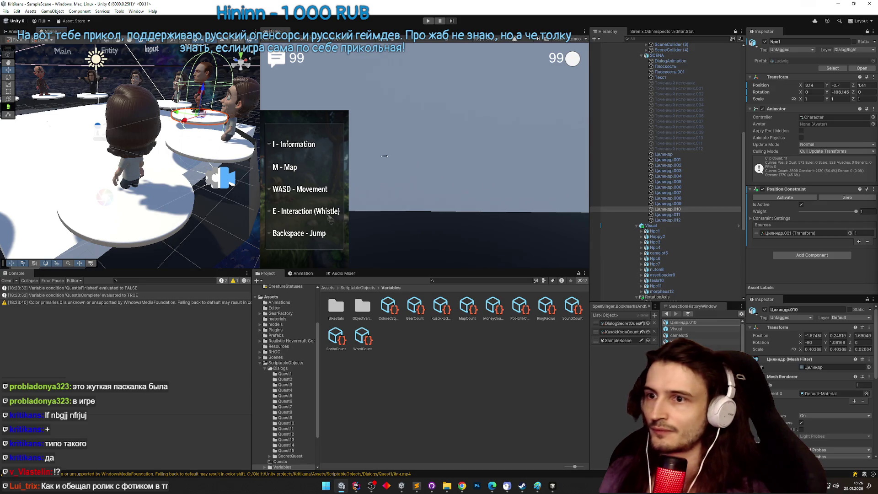
left_click(669, 253)
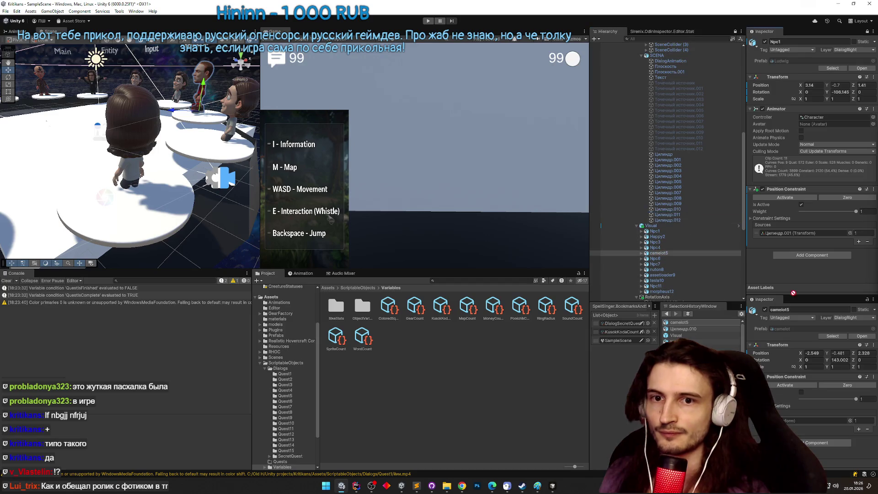
left_click_drag(812, 391, 795, 387)
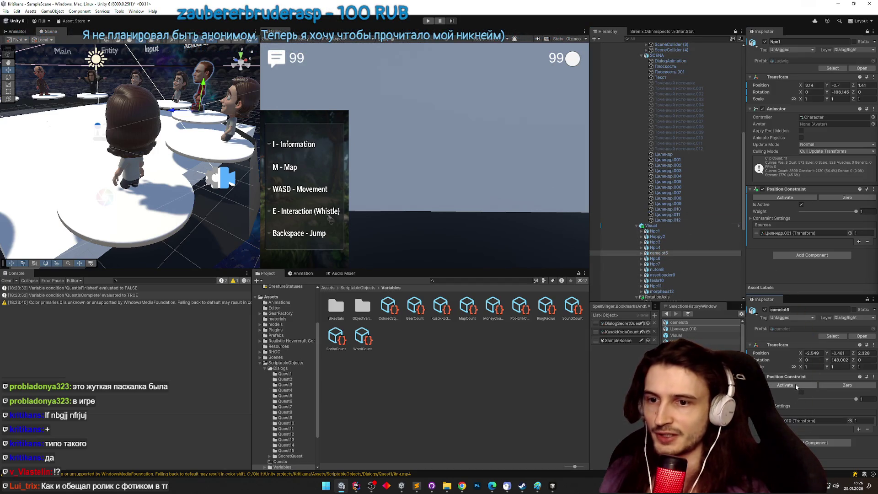
left_click(661, 259)
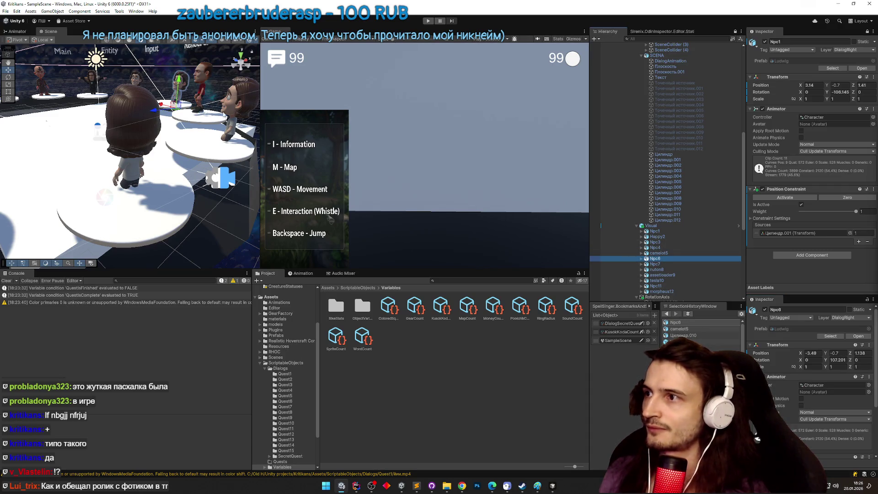
Link Npc6's Position Constraint to its Цилиндр.009 pedestal.
left_click(663, 225)
left_click(667, 204)
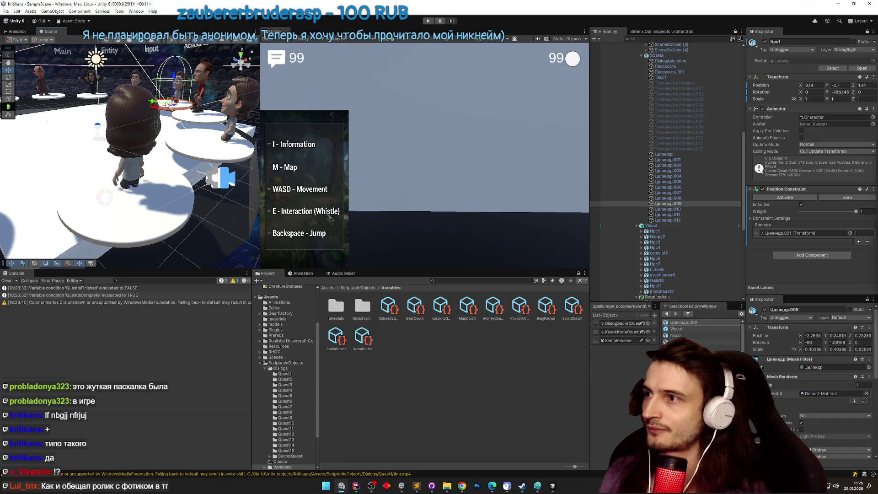
left_click(674, 259)
scroll(815, 384, "down", 3)
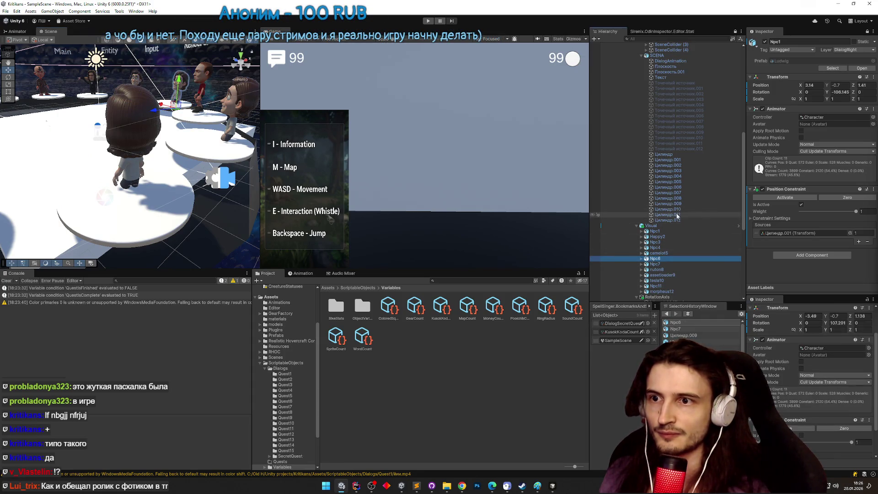
left_click(678, 209)
left_click(676, 322)
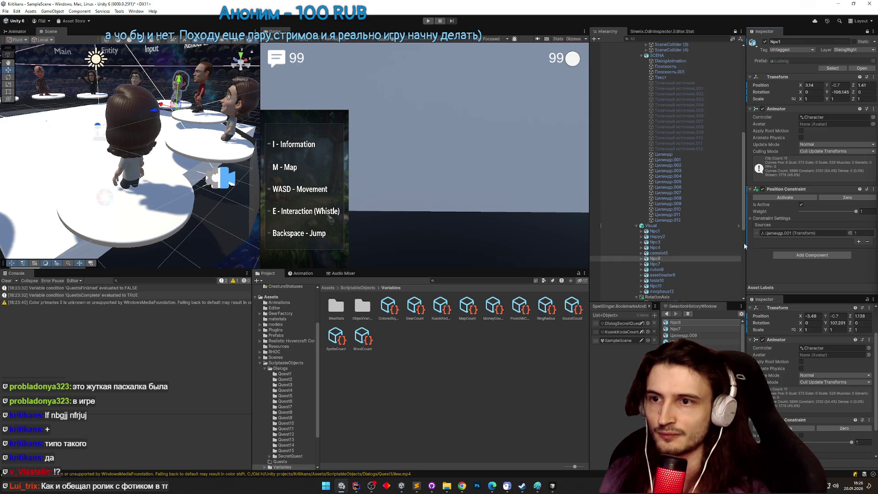
left_click(683, 335)
left_click(675, 322)
scroll(818, 365, "down", 2)
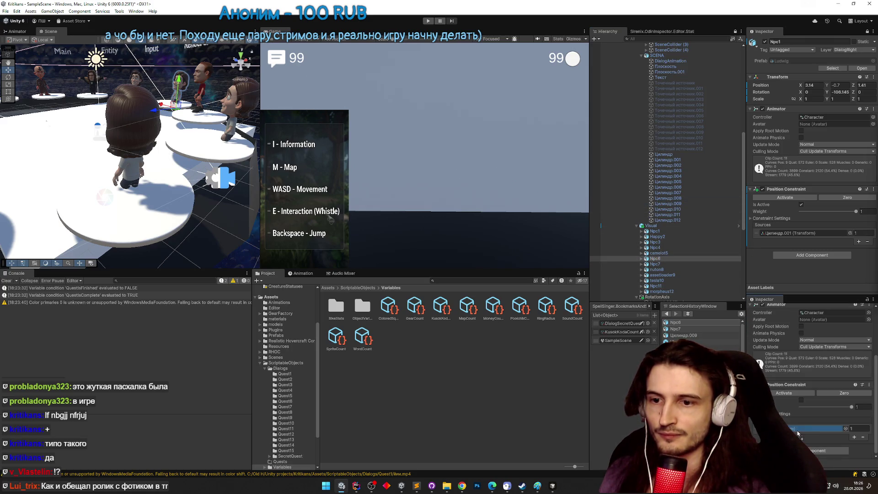
Select Npc7 and its Цилиндр.008 pedestal in the scene.
left_click(654, 265)
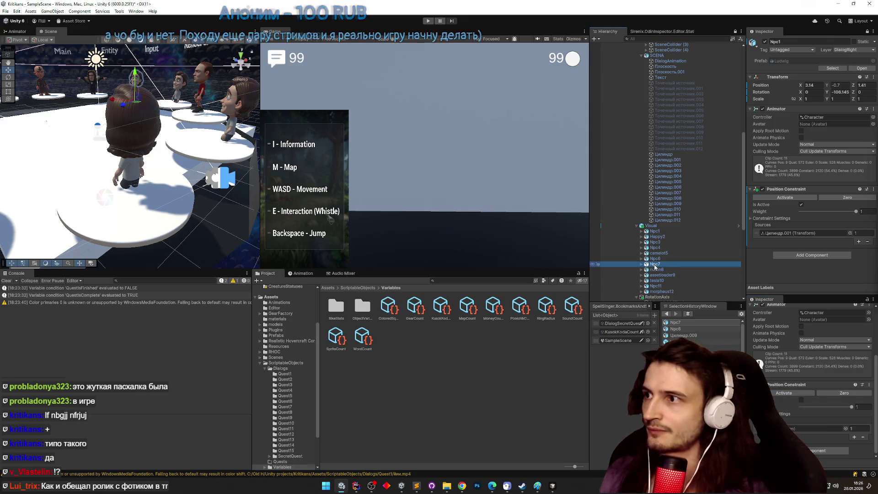
scroll(191, 214, "down", 5)
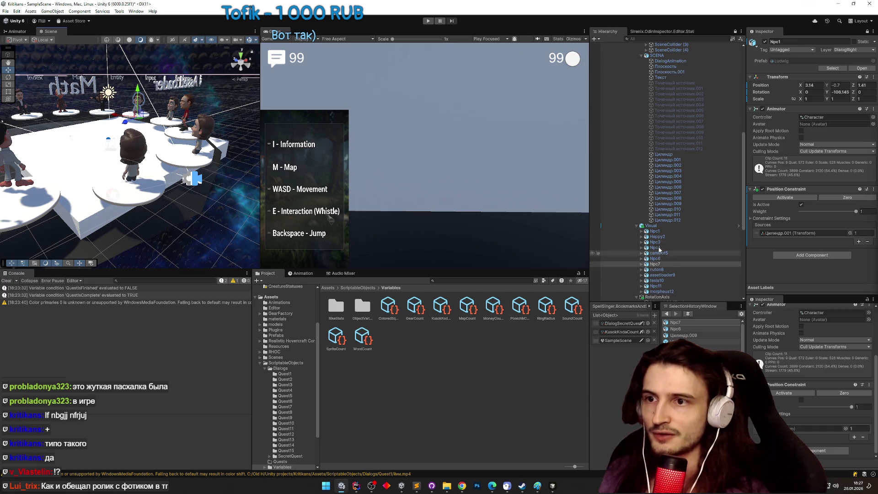
left_click(130, 116)
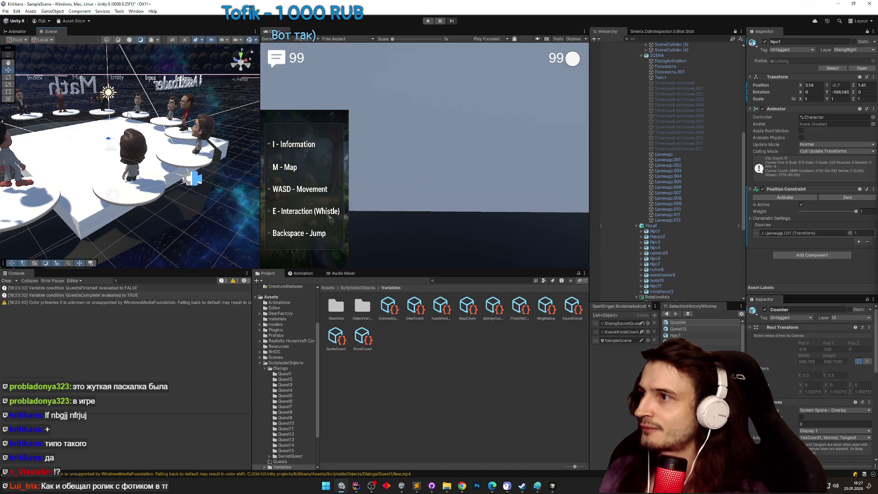
Assign Цилиндр.008 to Npc7 and Цилиндр.007 to nuton8 as constraint sources.
left_click(654, 264)
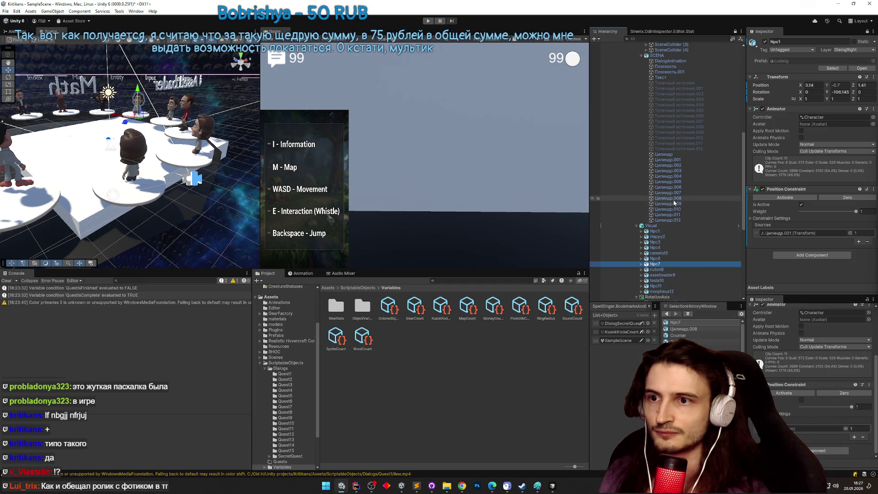
left_click(809, 428)
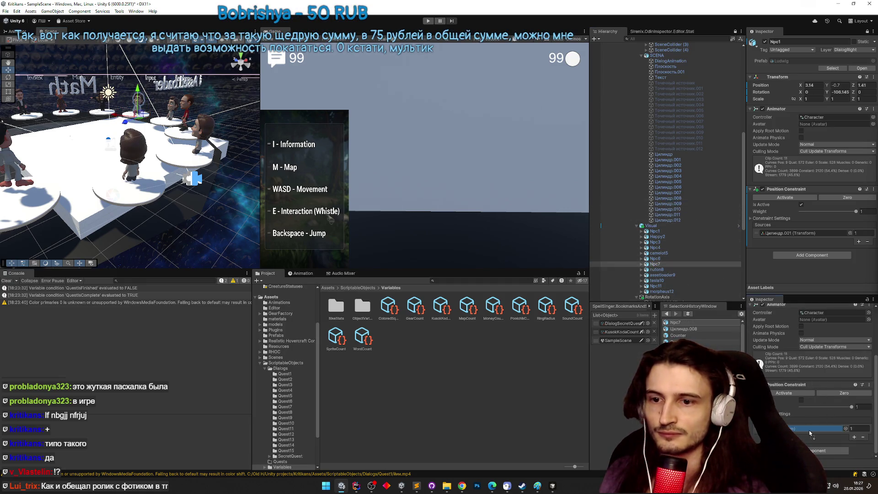
left_click(669, 269)
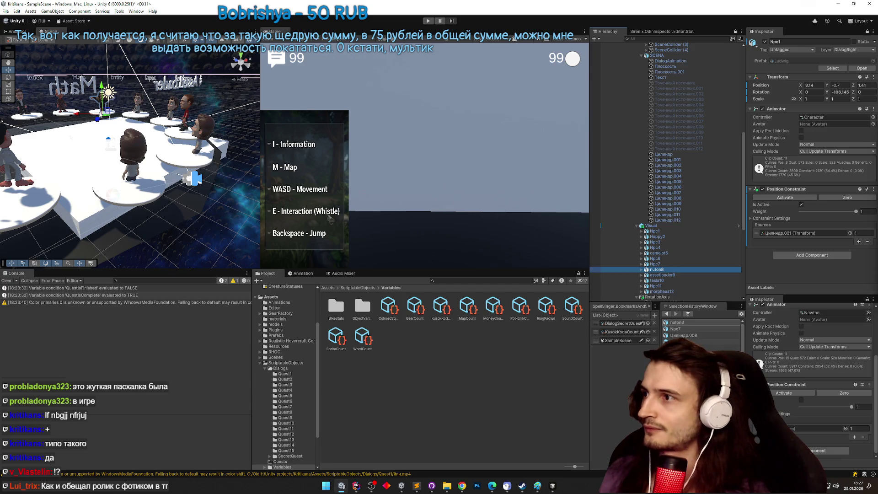
left_click(97, 113)
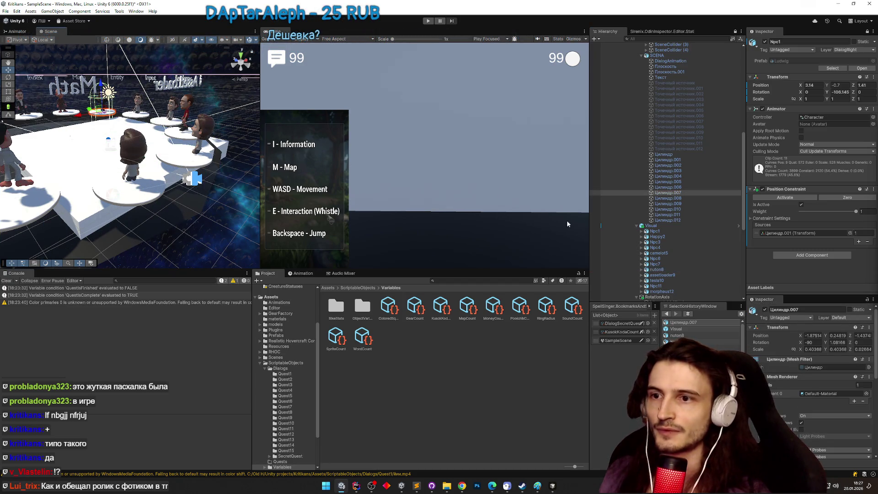
left_click(657, 270)
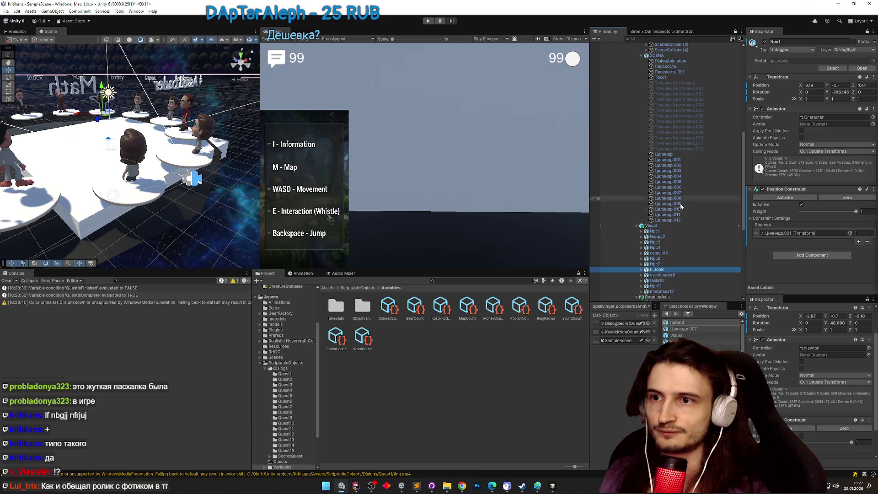
mouse_move(680, 206)
left_mouse_down()
mouse_move(686, 196)
mouse_move(820, 410)
left_mouse_up()
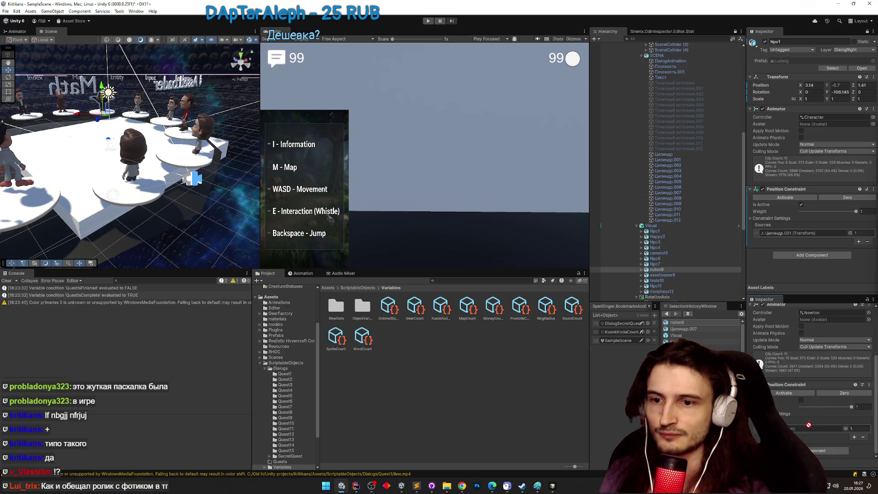
Set up assetloader9's constraint source, picking the sphere object in the scene.
left_click(662, 275)
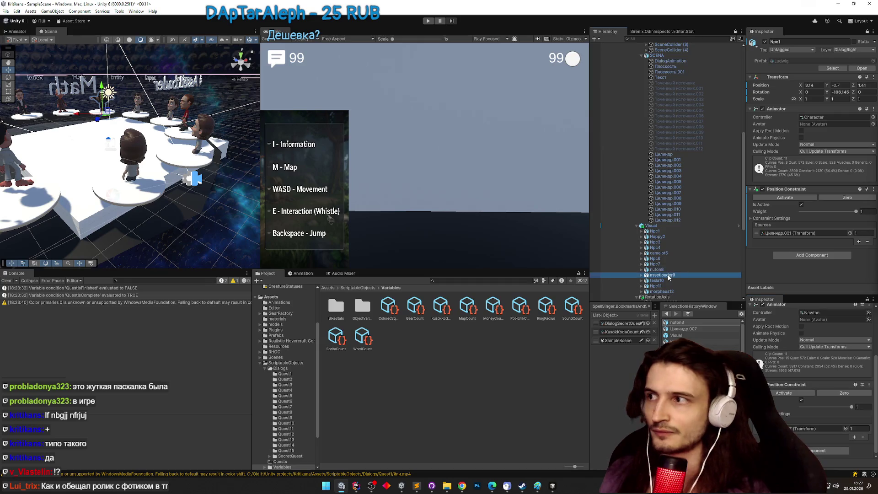
left_click(71, 113)
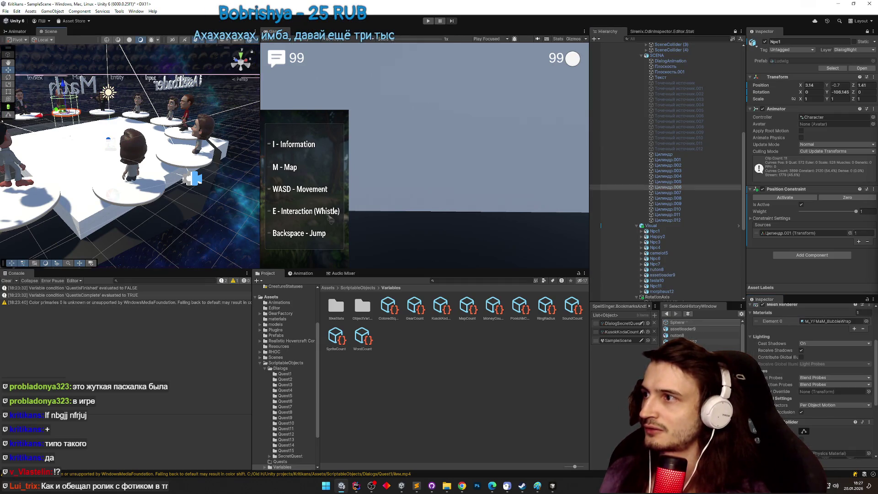
left_click(670, 276)
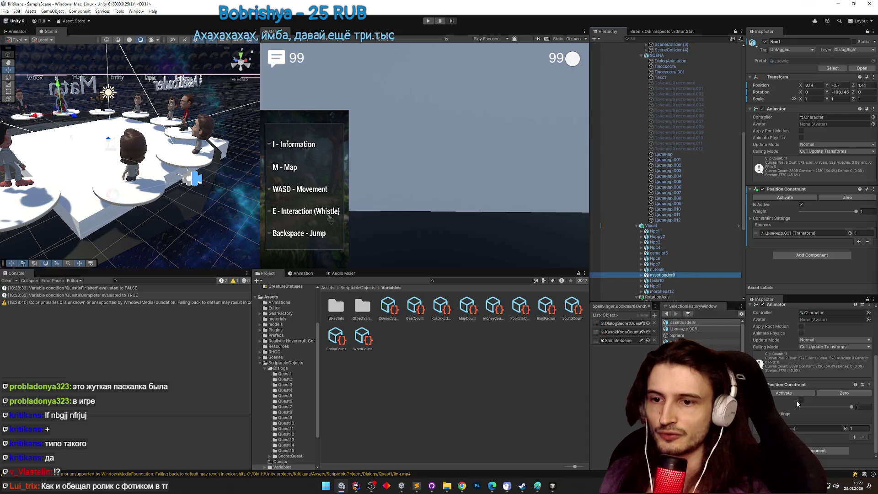
left_click(769, 330)
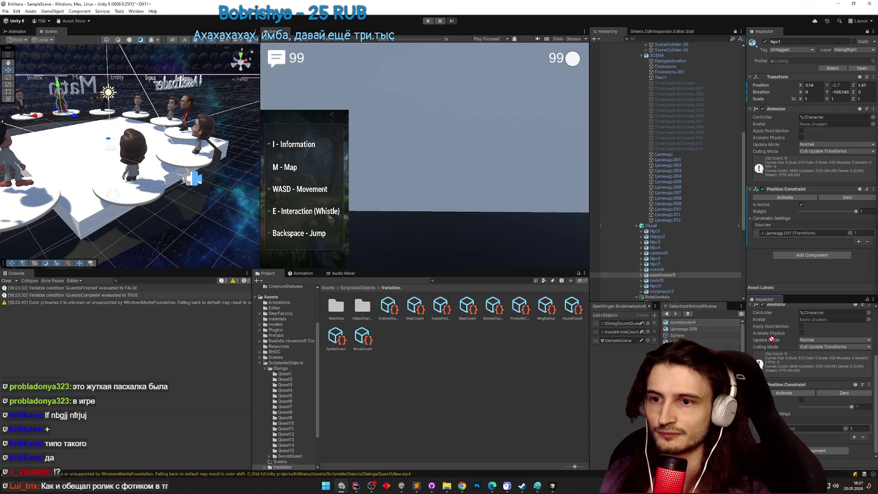
left_click(814, 429)
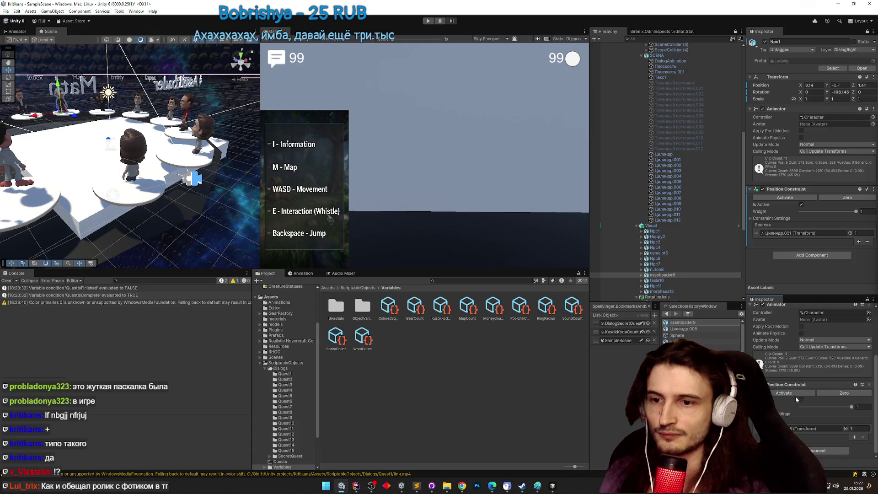
Try assigning the Цилиндр.005 pedestal as tesla10's constraint source.
left_click(663, 280)
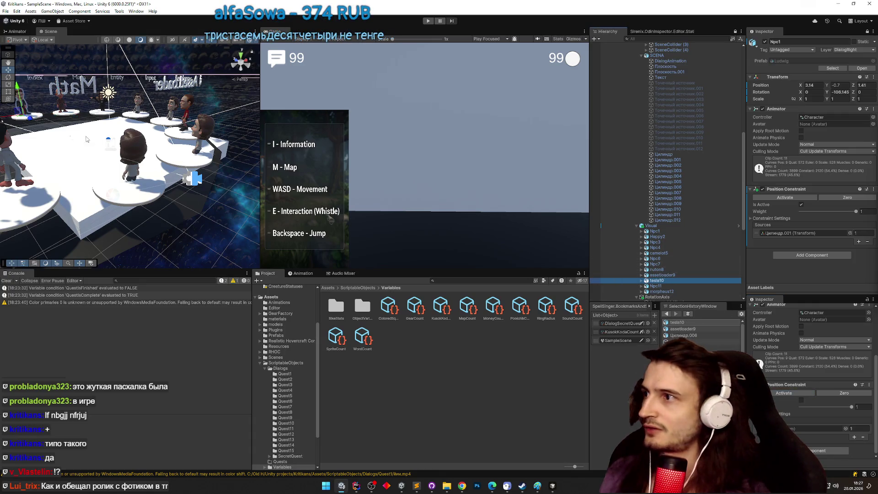
left_click(40, 117)
left_click(39, 117)
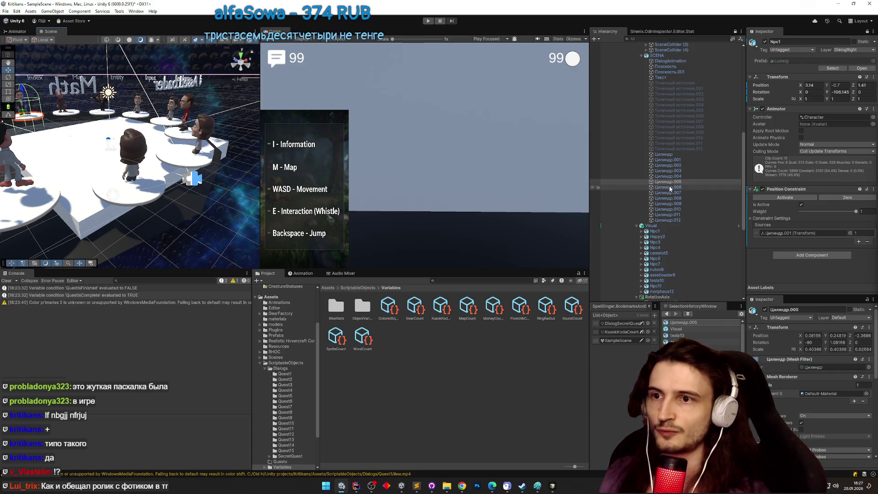
left_click(677, 335)
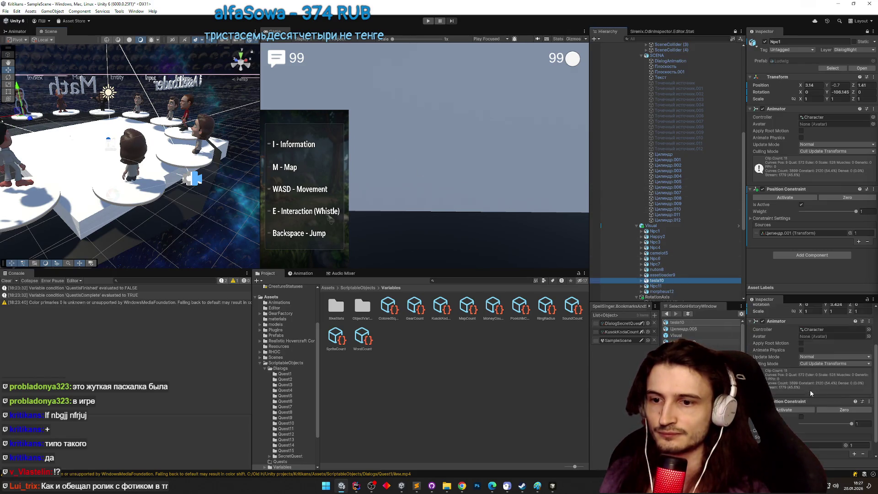
mouse_move(669, 183)
left_mouse_down()
mouse_move(777, 365)
mouse_move(800, 430)
left_mouse_up()
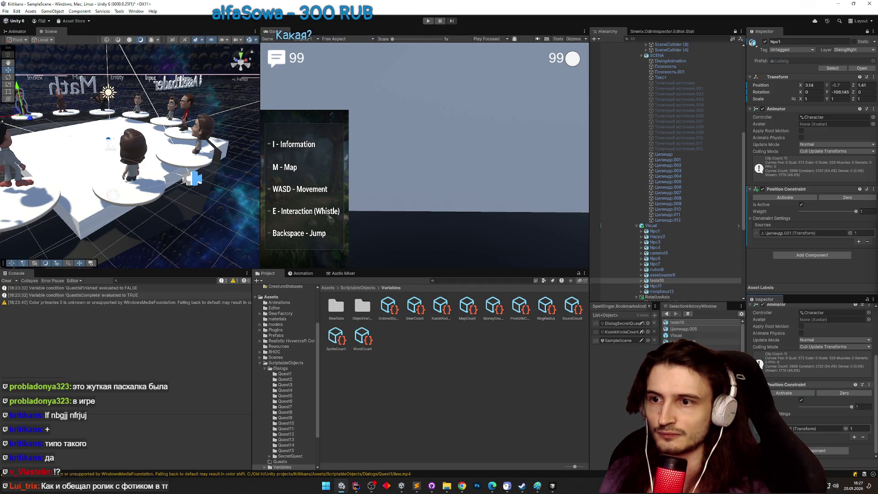
Frame Npc11 and try linking Цилиндр.004 as its constraint source.
left_click(656, 286)
key("f")
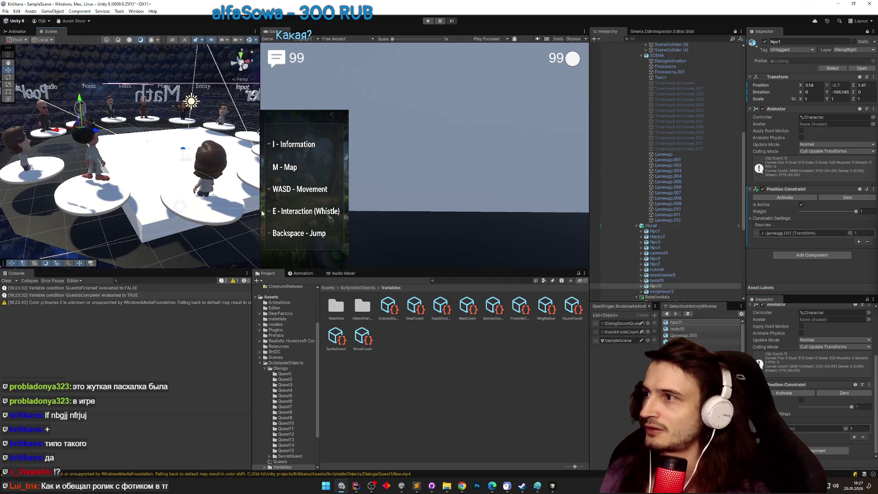
left_click(685, 286)
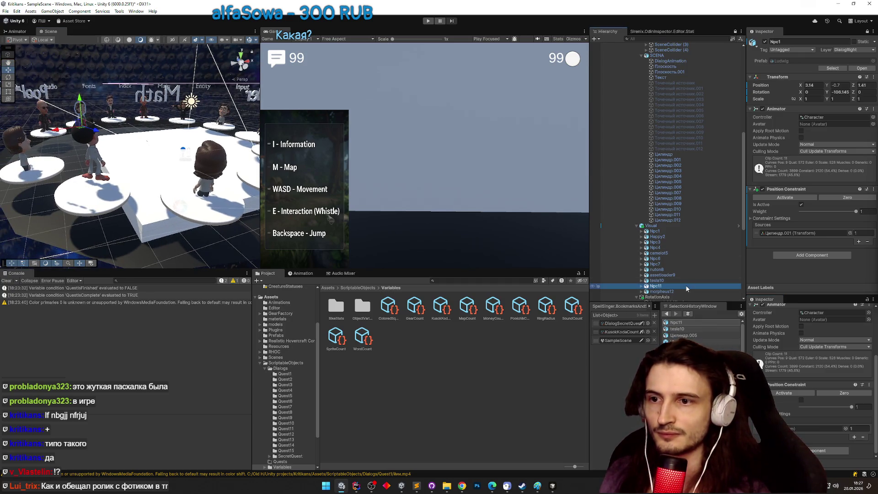
left_click(78, 114)
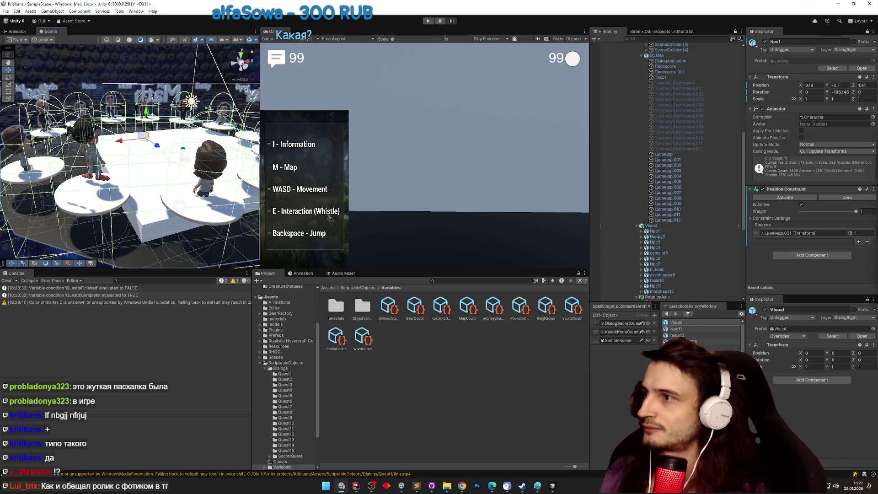
left_click(656, 285)
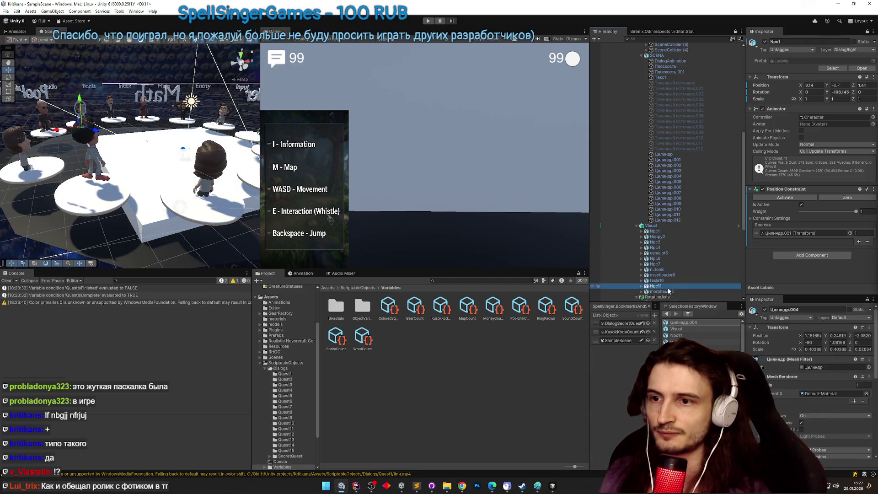
scroll(813, 407, "down", 3)
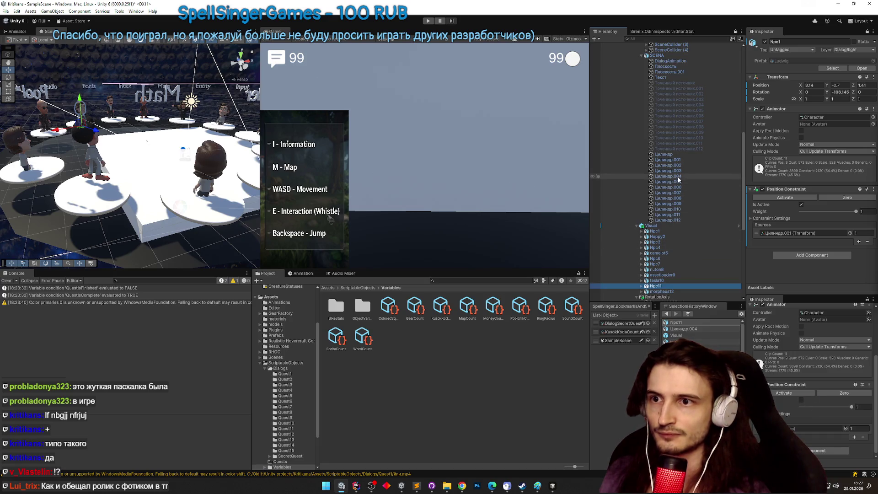
left_click_drag(793, 394, 808, 423)
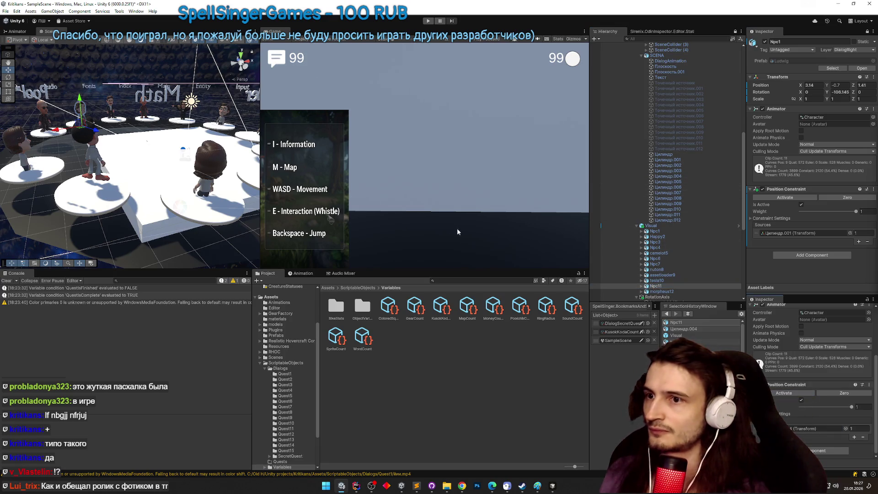
Assign Цилиндр.012 as morpheus12's Position Constraint source.
left_click(666, 221)
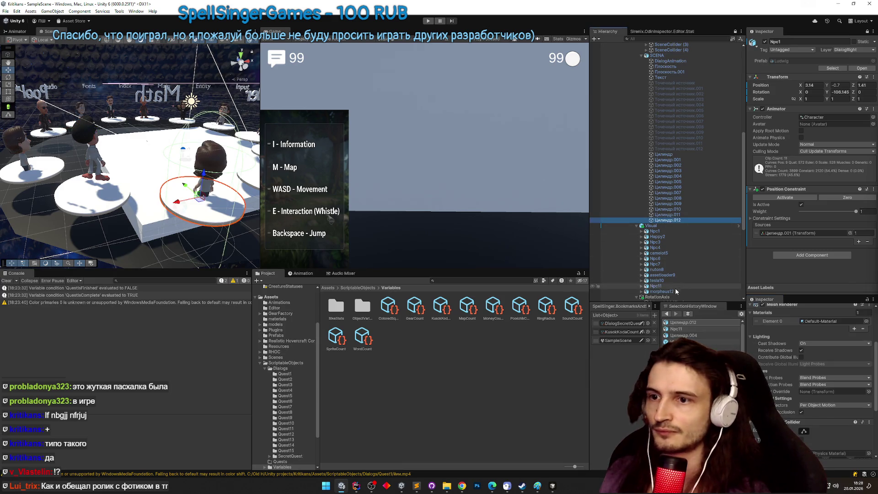
left_click(661, 290)
left_click(651, 225)
left_click(667, 165)
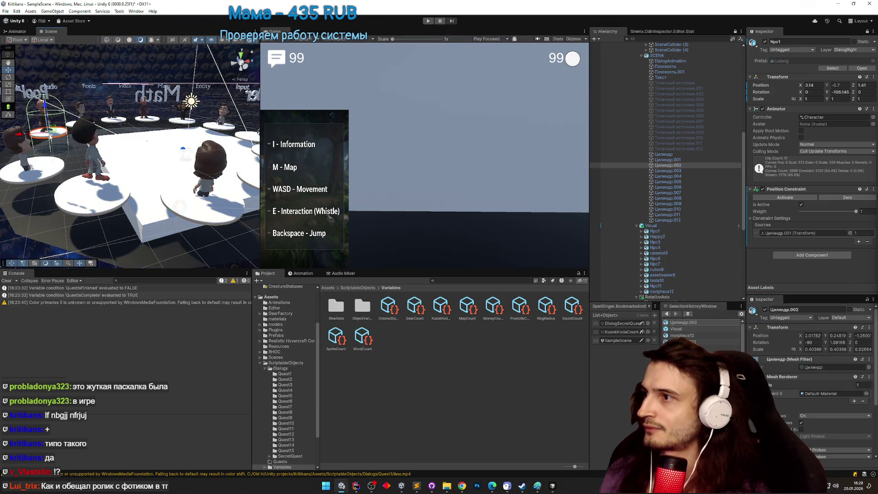
left_click(662, 291)
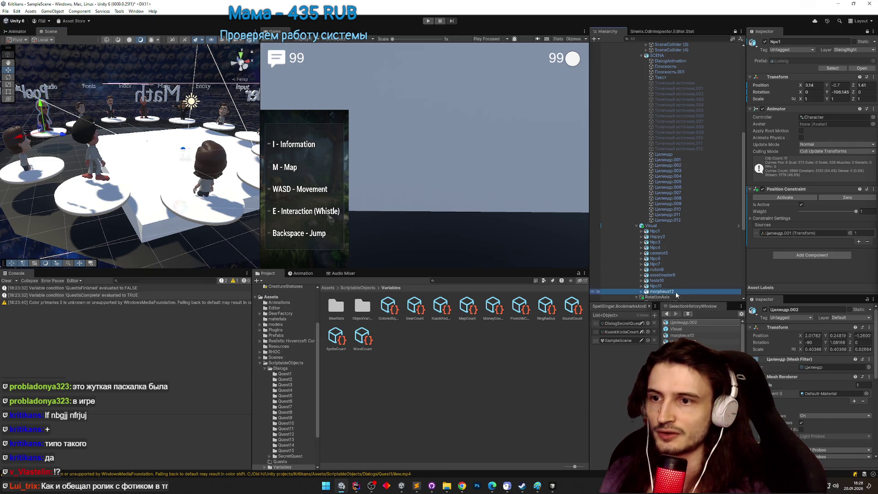
scroll(803, 393, "down", 4)
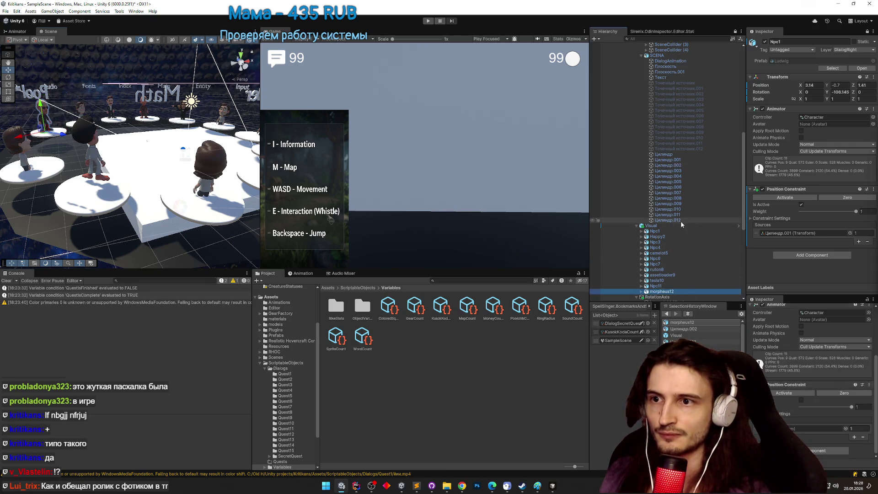
left_click_drag(680, 221, 794, 388)
left_click_drag(796, 429, 796, 428)
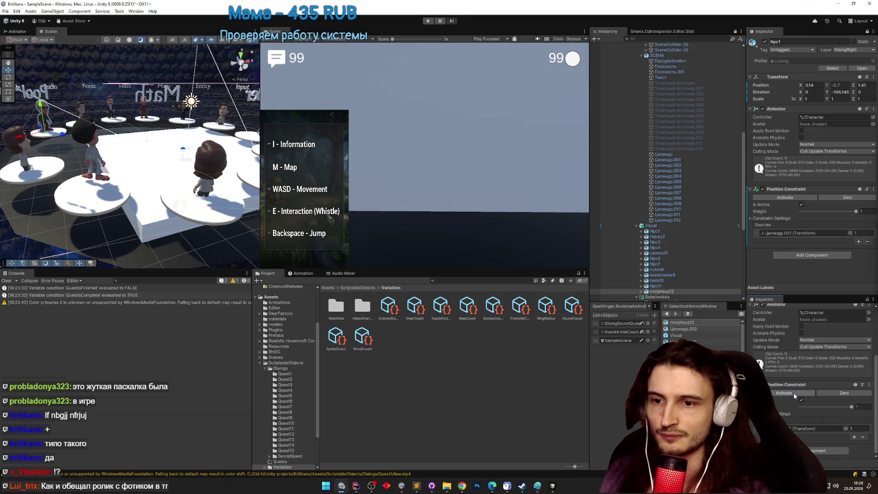
key("ctrl+p")
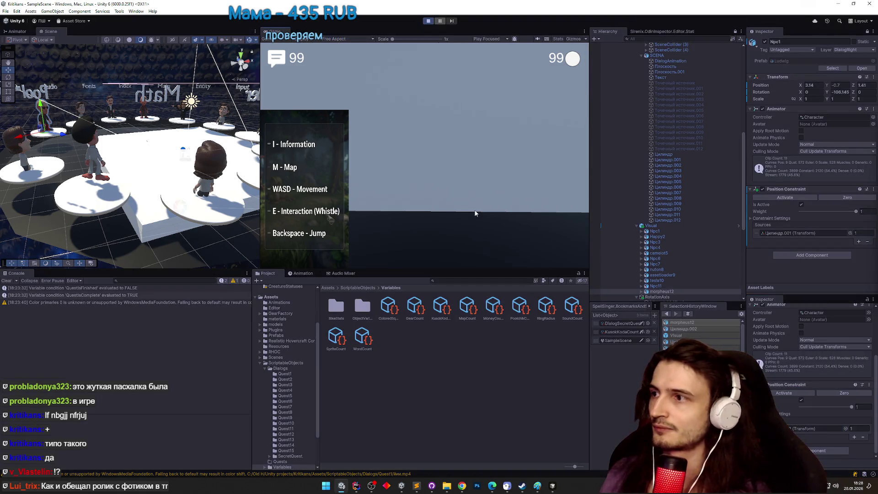
Walk the hero onto the central platform, answer Да to the NPC, and exit Play mode.
key("w")
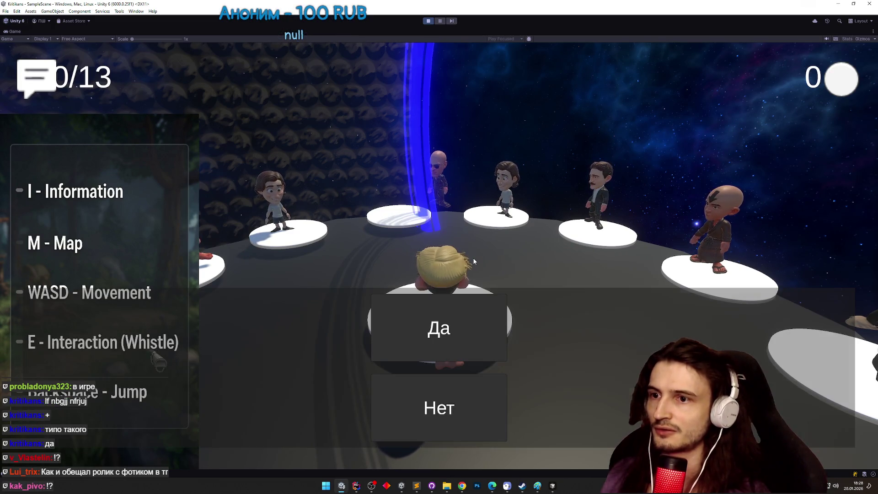
left_click(472, 399)
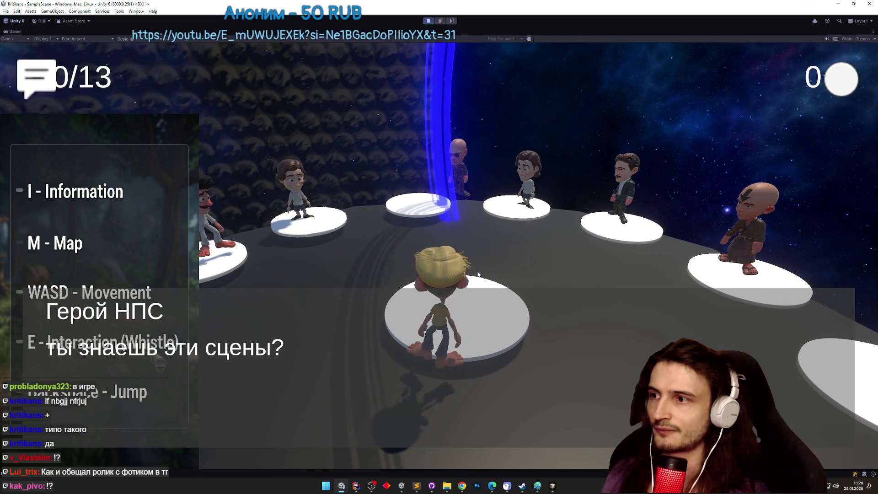
key("ctrl+p")
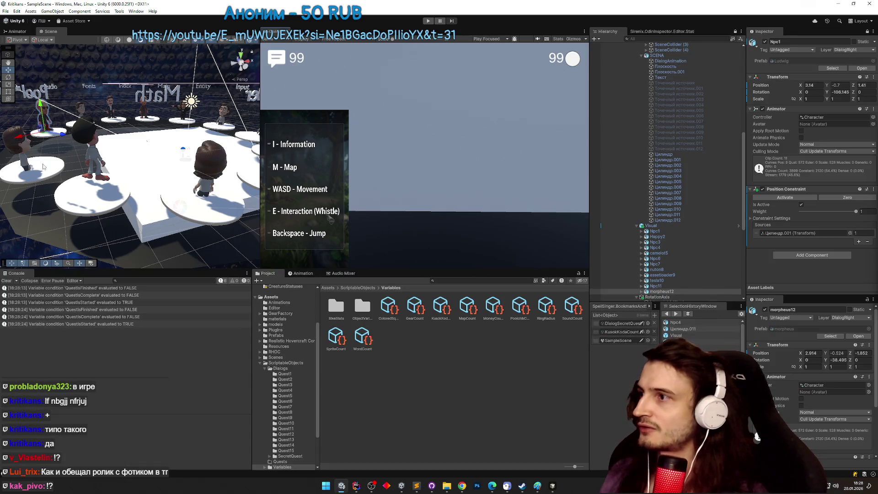
Toggle morpheus12's Position Constraint Is Active off and back on, then enter Play mode.
scroll(830, 376, "down", 3)
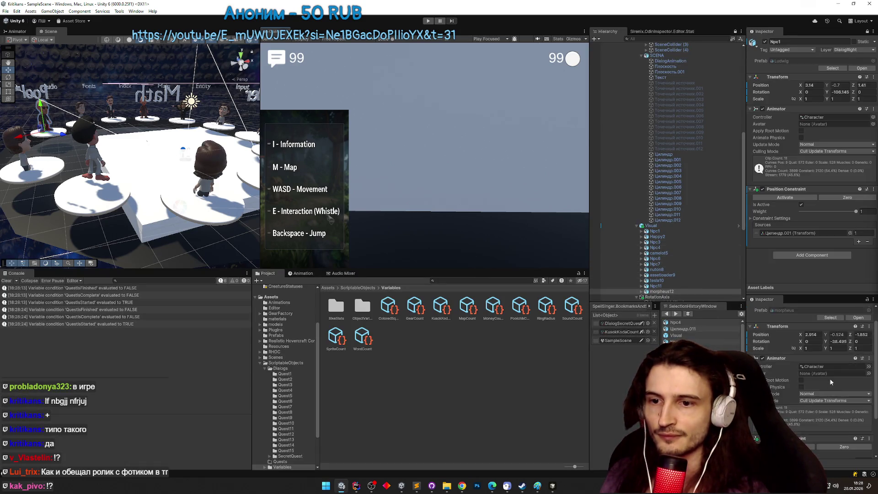
scroll(829, 377, "up", 1)
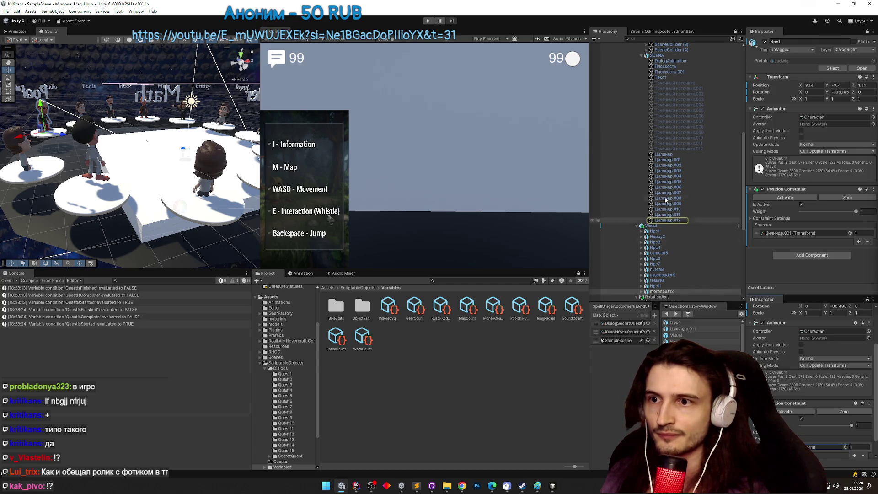
left_click_drag(675, 163, 801, 434)
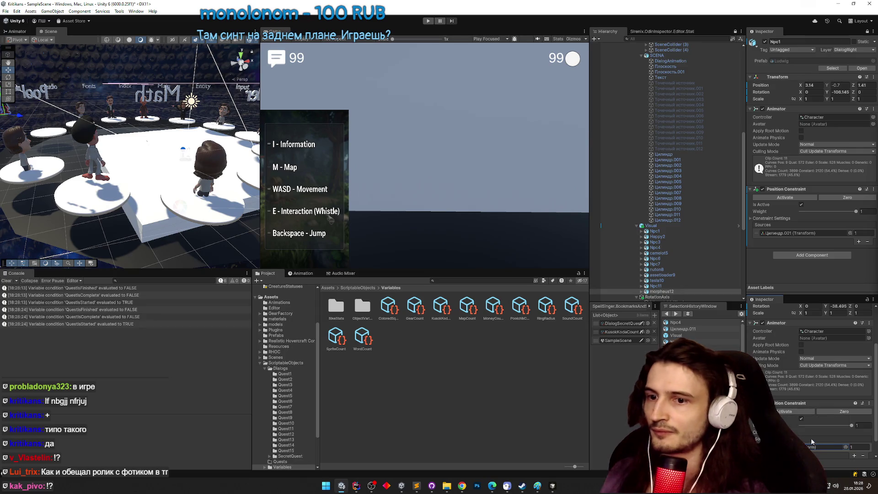
left_click(802, 419)
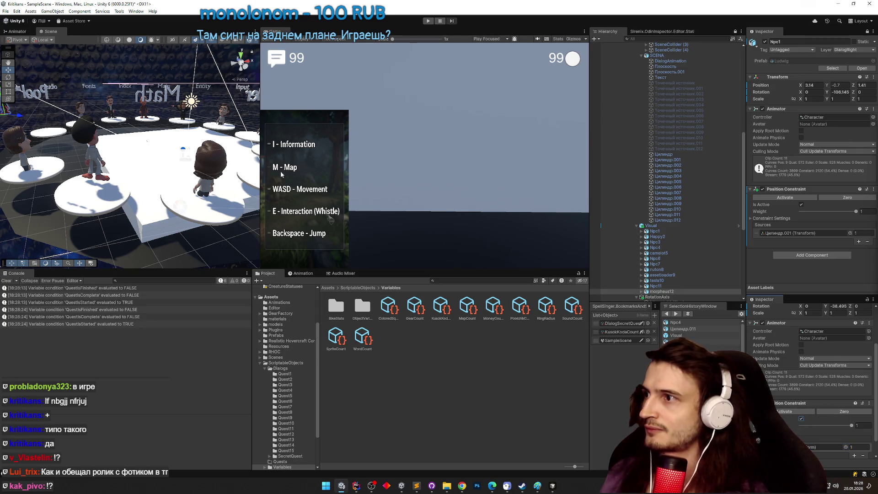
left_click(801, 418)
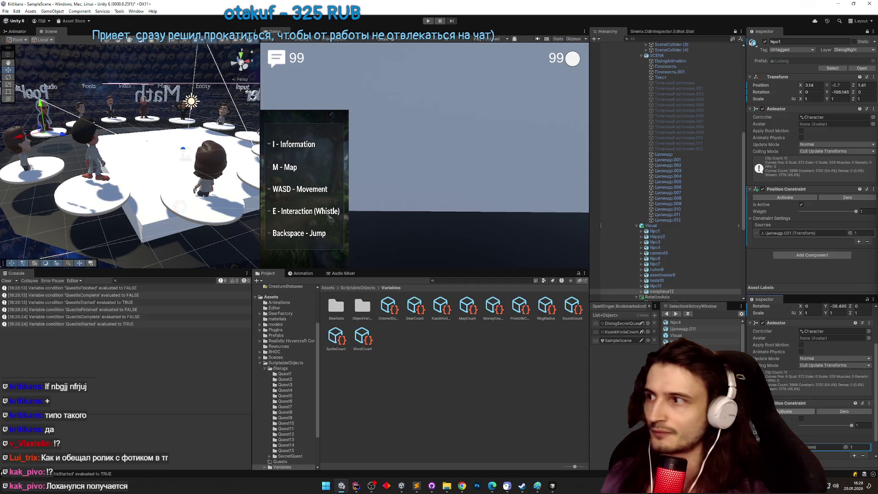
left_click(801, 419)
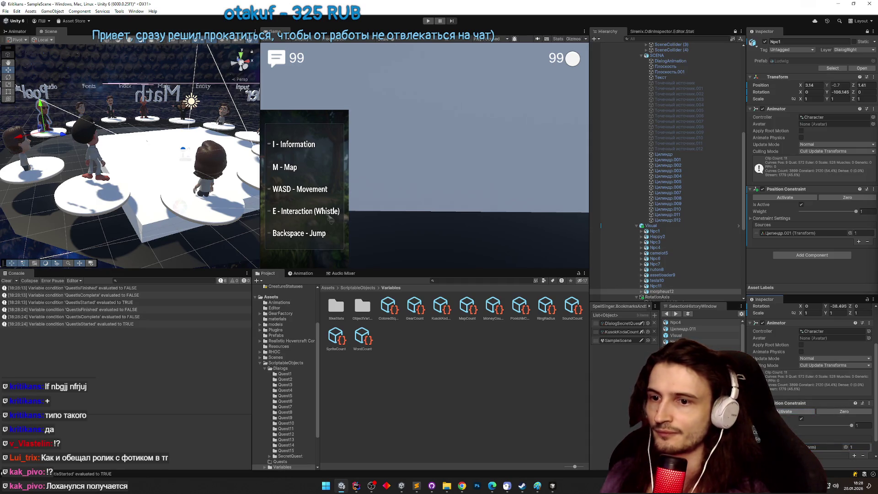
key("ctrl+p")
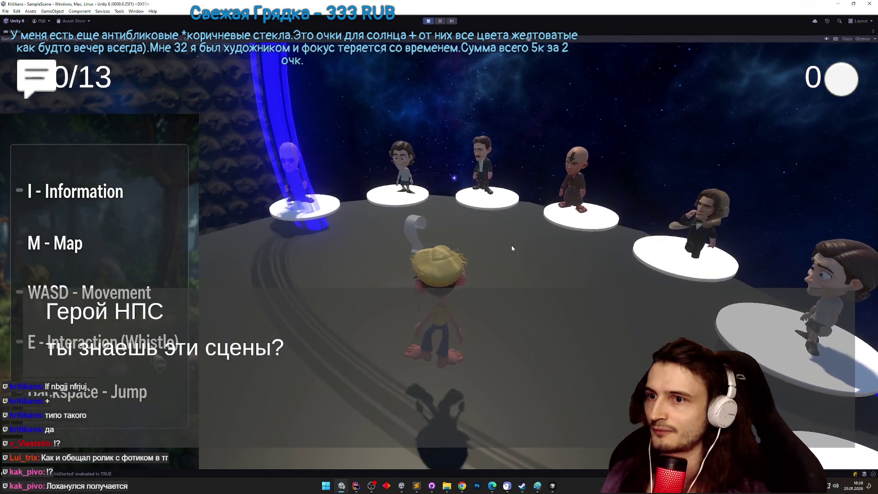
Answer the NPC's Да/Нет dialog and walk the hero toward the ring of NPCs.
left_click(438, 327)
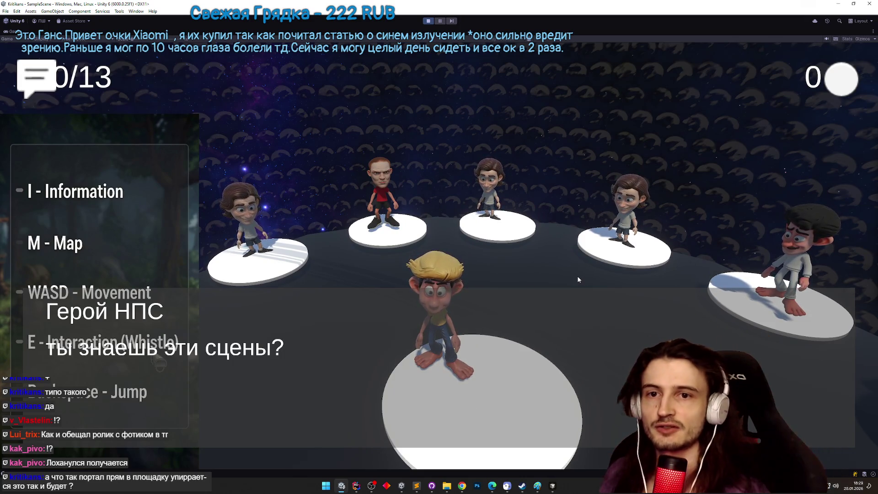
left_click(439, 327)
key("w")
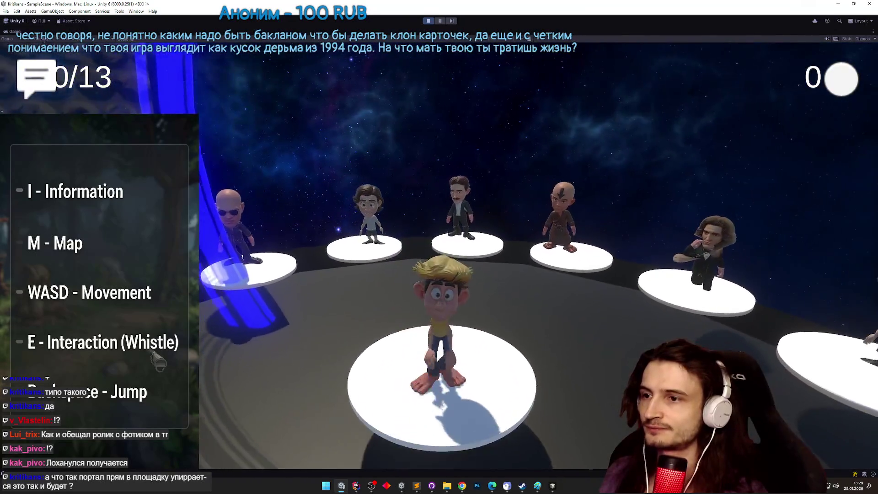
key("w")
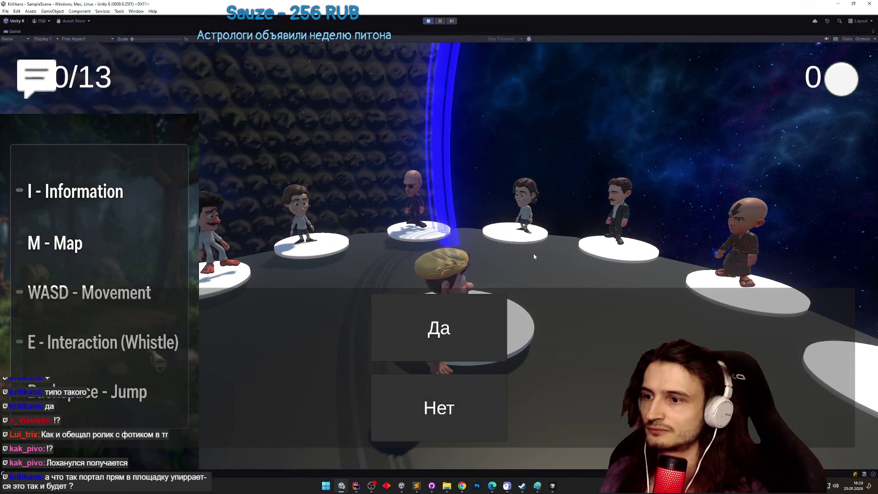
Answer another Да/Нет choice, walk left, then exit Play mode and clear the Console.
left_click(439, 326)
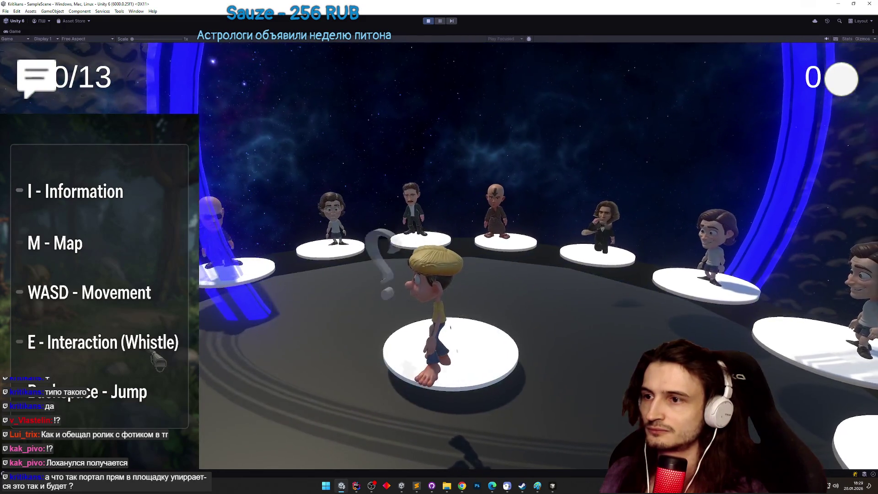
key("a")
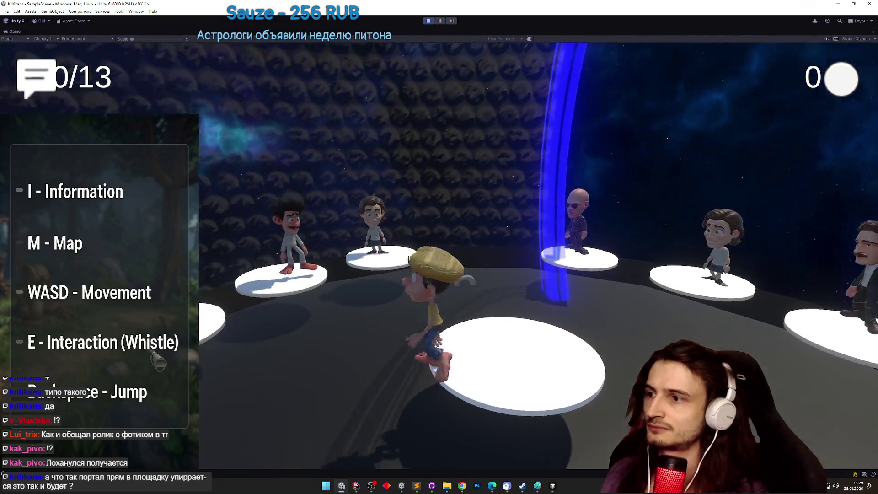
key("ctrl+p")
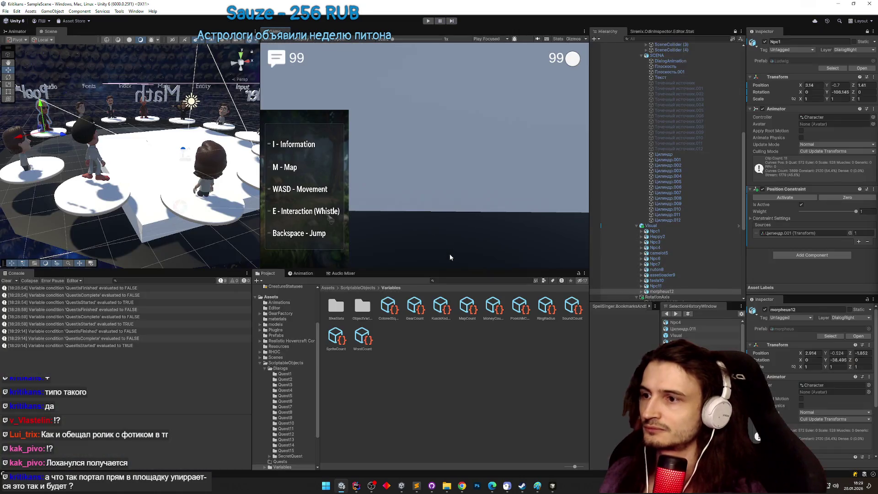
left_click(5, 280)
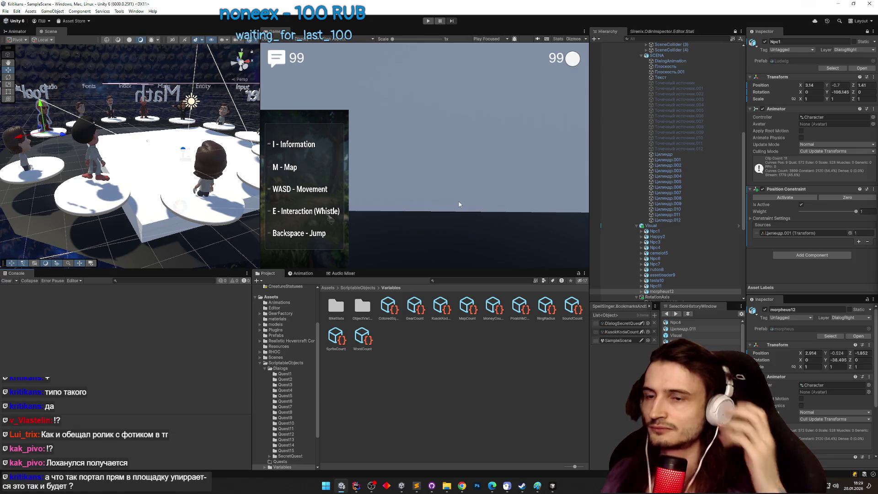
left_click(464, 483)
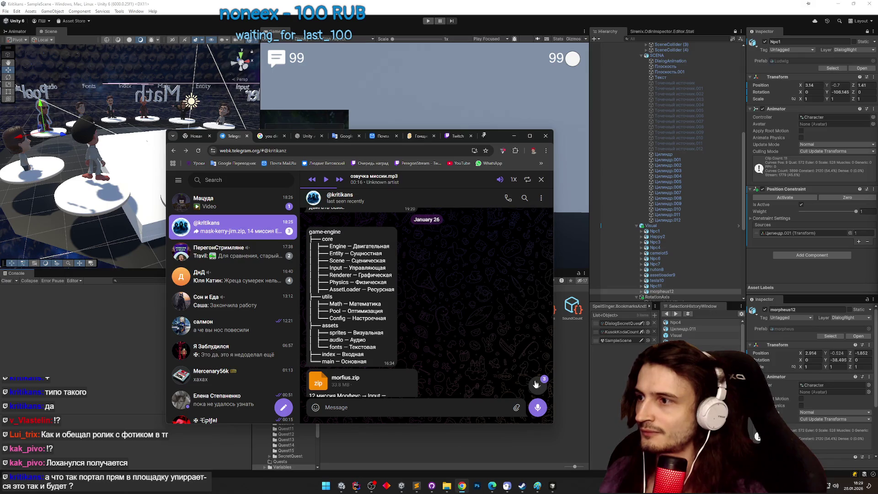
left_click(262, 204)
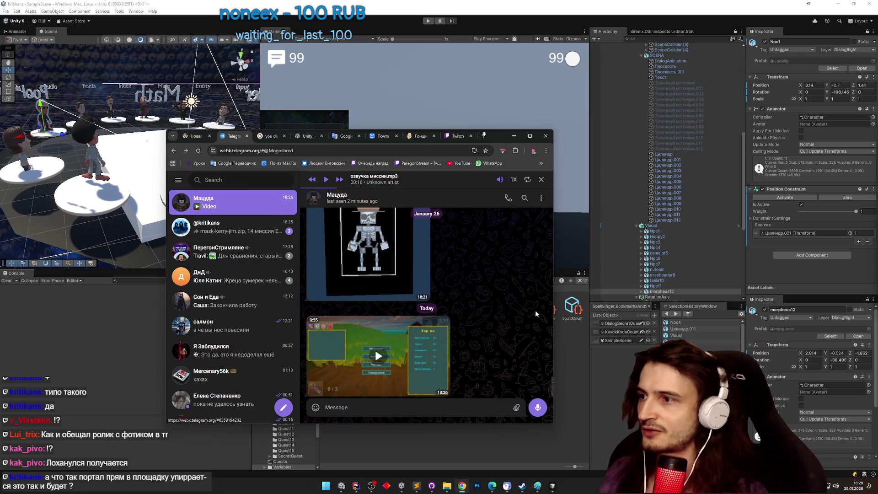
left_click(419, 355)
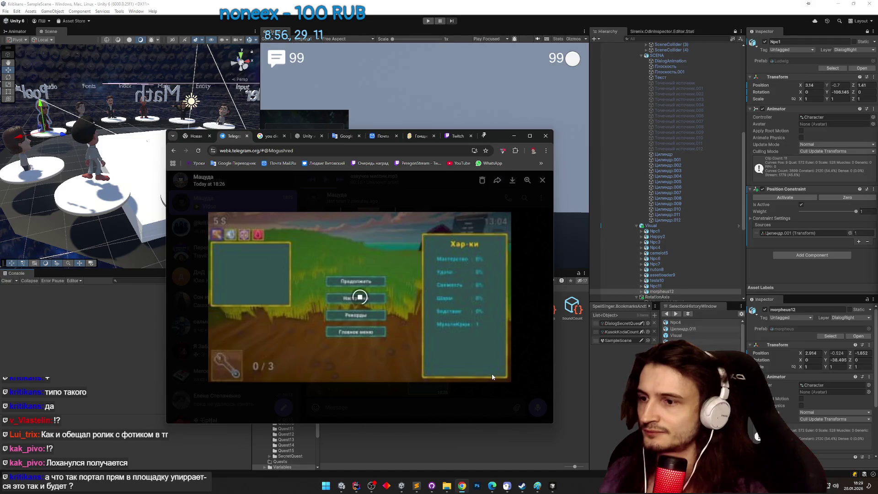
left_click(529, 136)
left_click(581, 338)
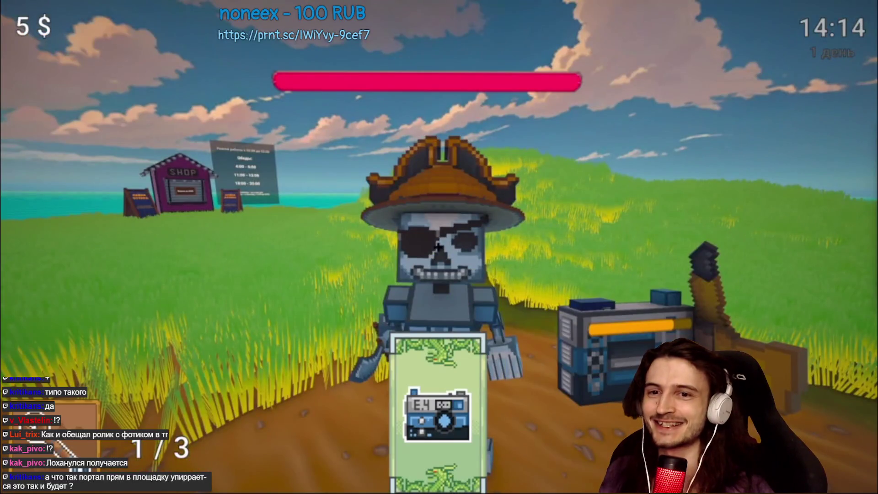
mouse_move(866, 489)
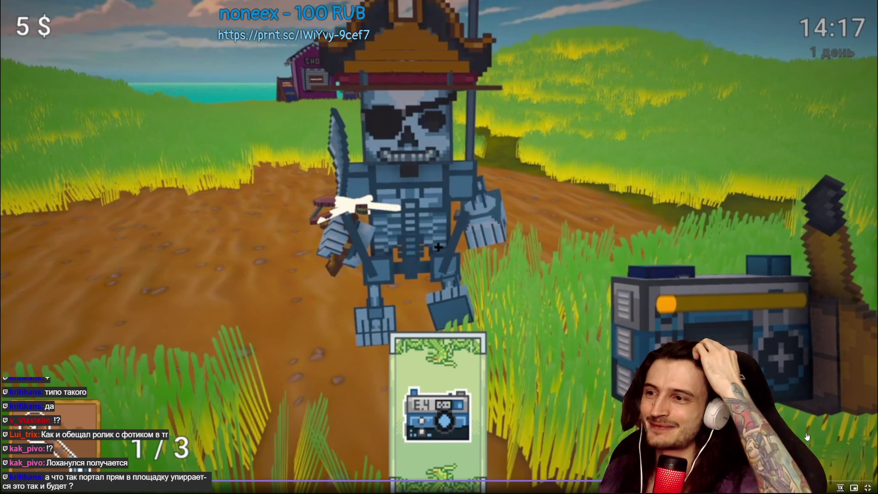
left_click(866, 489)
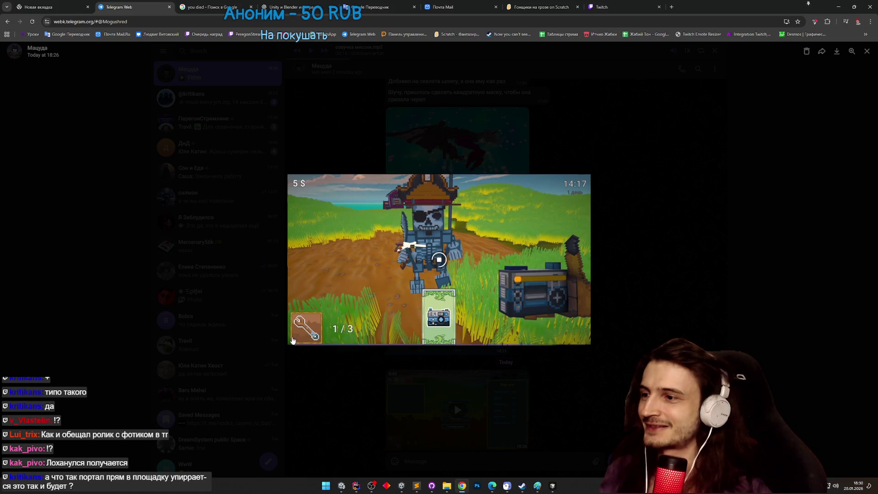
left_click(739, 315)
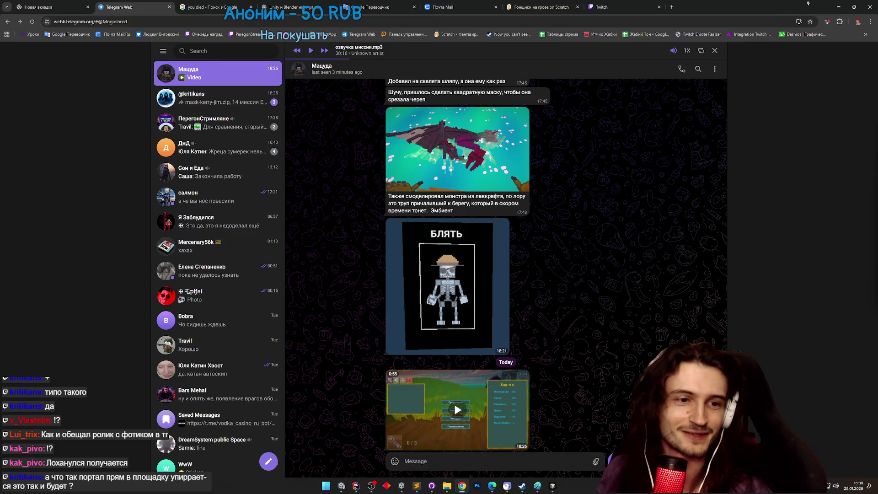
key("alt+Tab")
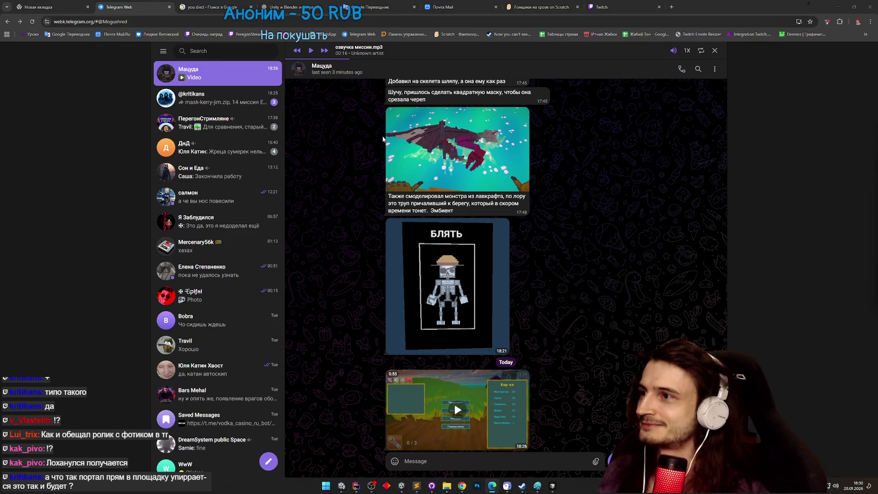
left_click(834, 6)
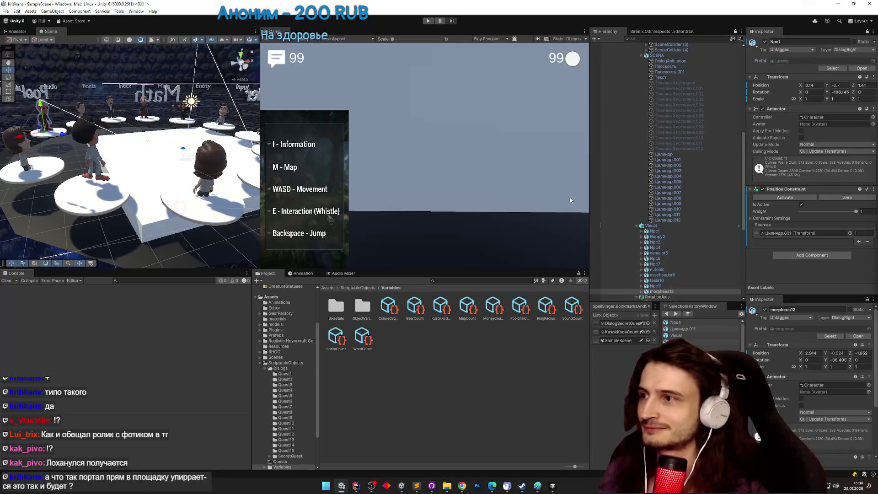
Play through the dialog to the arena, circle the Main and Entity pedestals, then restore the editor layout.
key("ctrl+p")
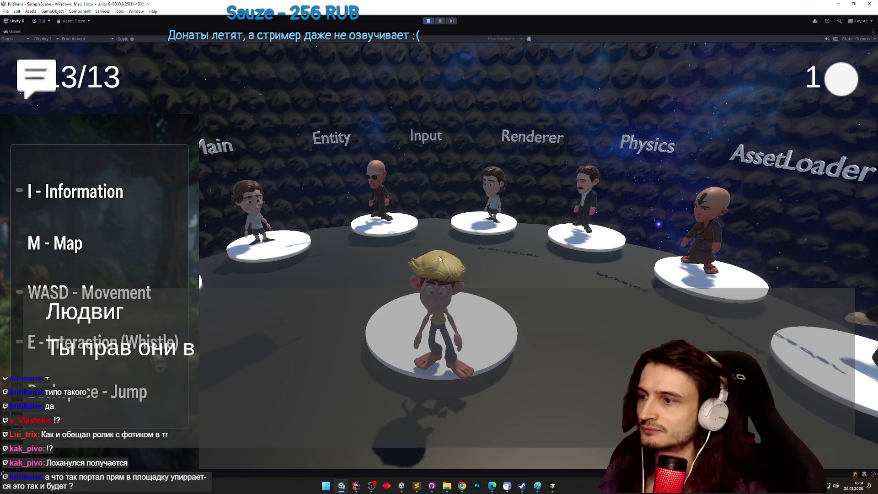
left_click(438, 256)
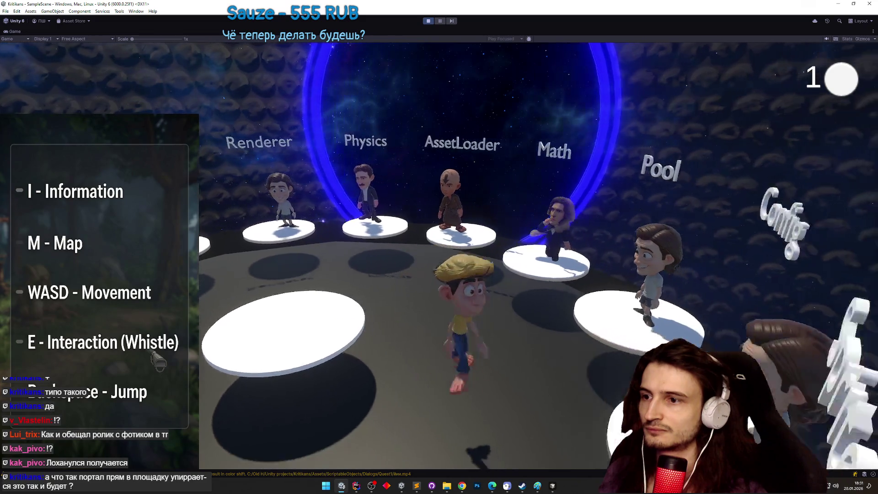
key("w")
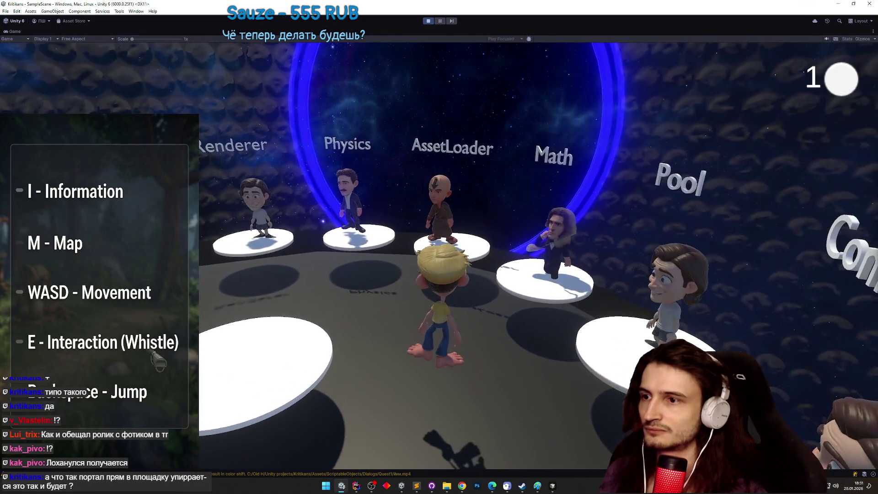
key("a")
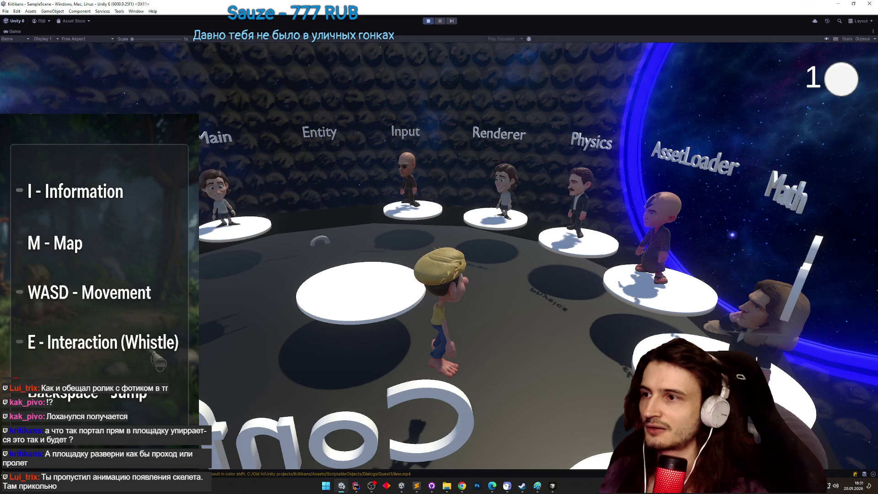
key("shift+space")
key("super")
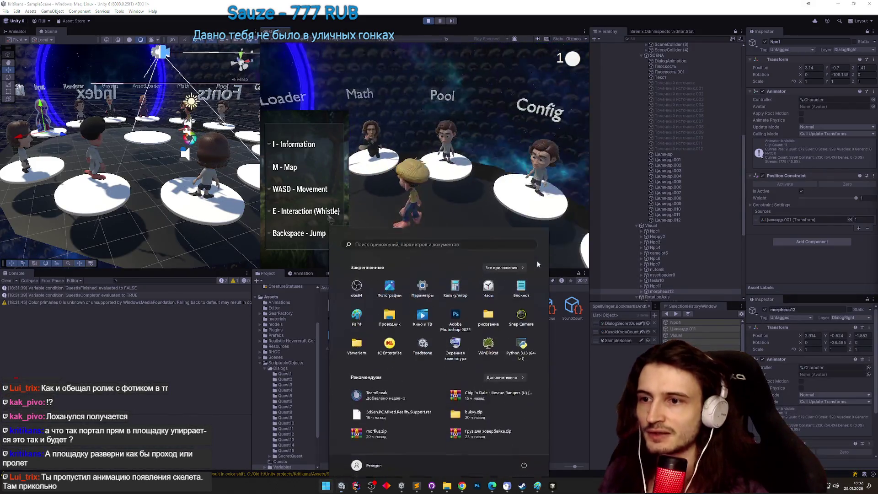
Select InteractableWords under RotationAxis to inspect its script (interaction distance 10, RotationController reference).
key("Escape")
scroll(737, 219, "down", 10)
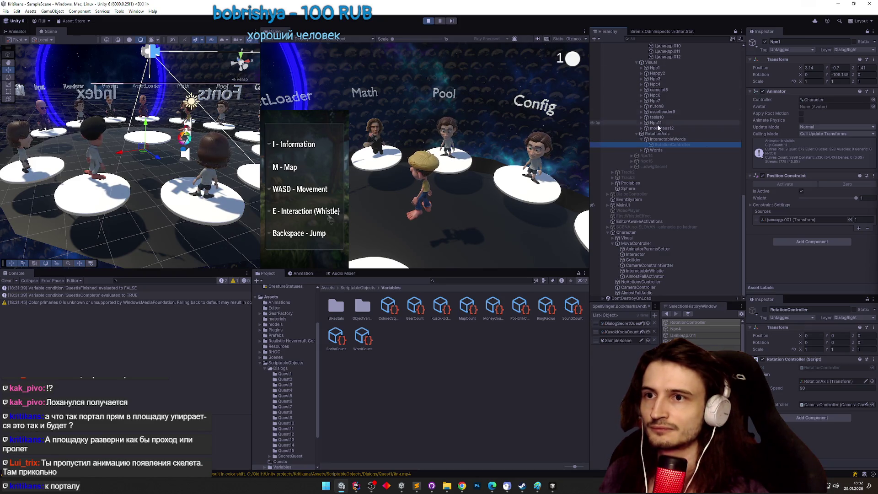
left_click(666, 140)
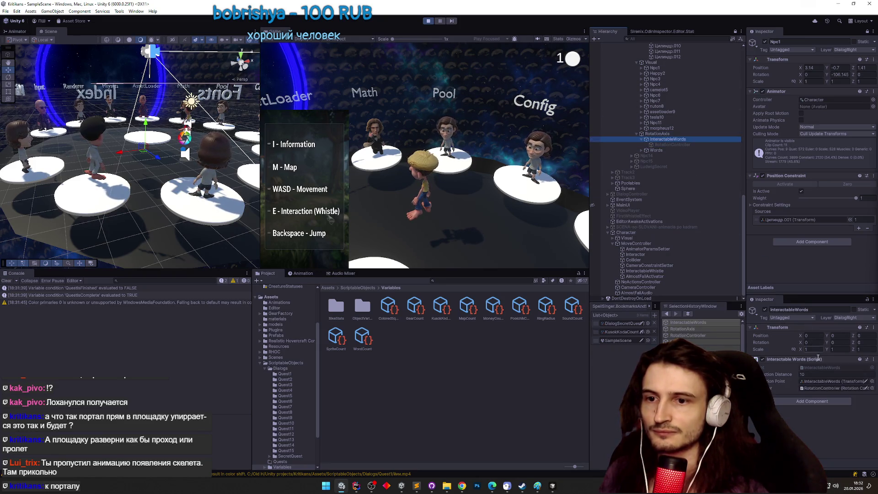
left_click(828, 226)
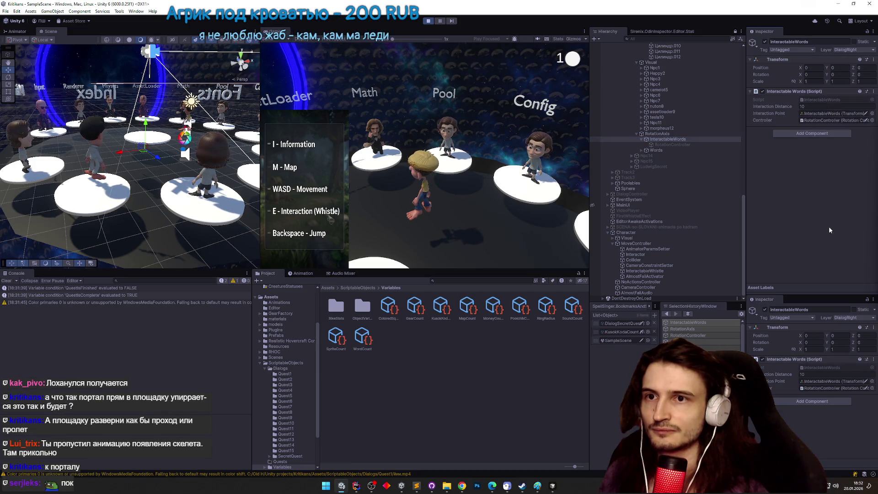
Review InteractableWords.cs in Rider, then inspect RotationController (target RotationAxis, rotation speed 90).
double_click(822, 100)
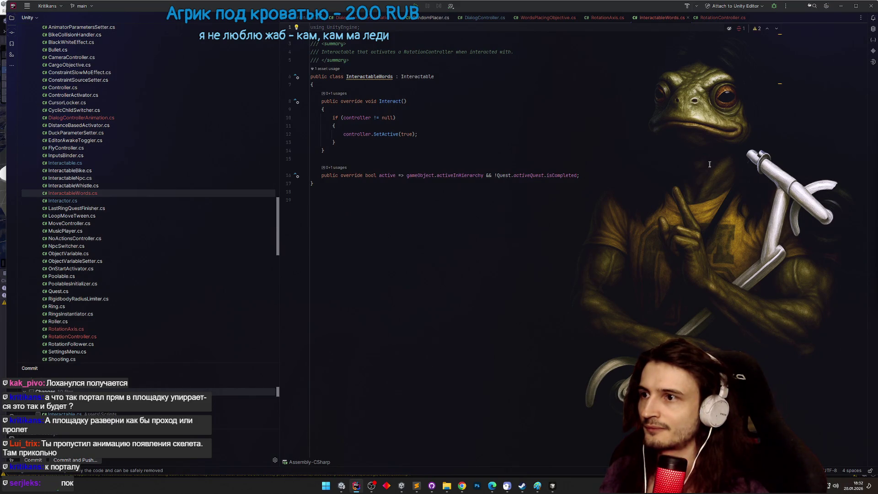
left_click(841, 6)
left_click(672, 145)
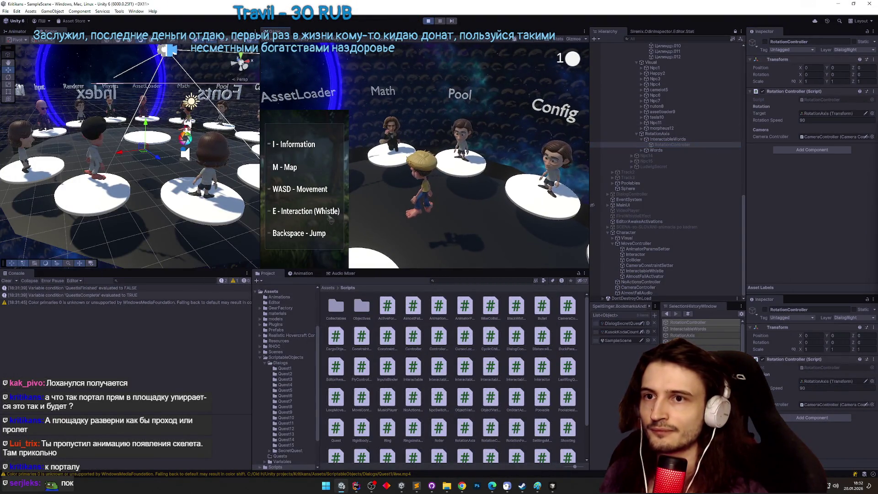
Exit Play mode and compare the InteractableWords and RotationController settings.
key("ctrl+p")
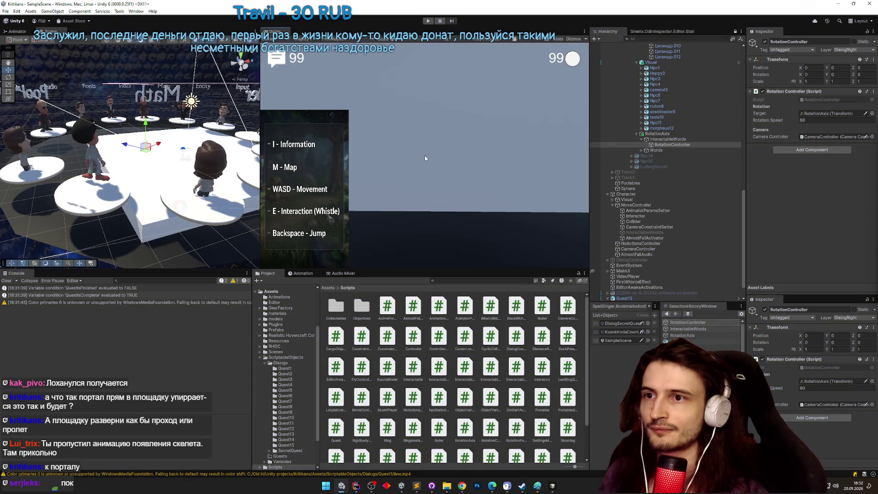
left_click(686, 139)
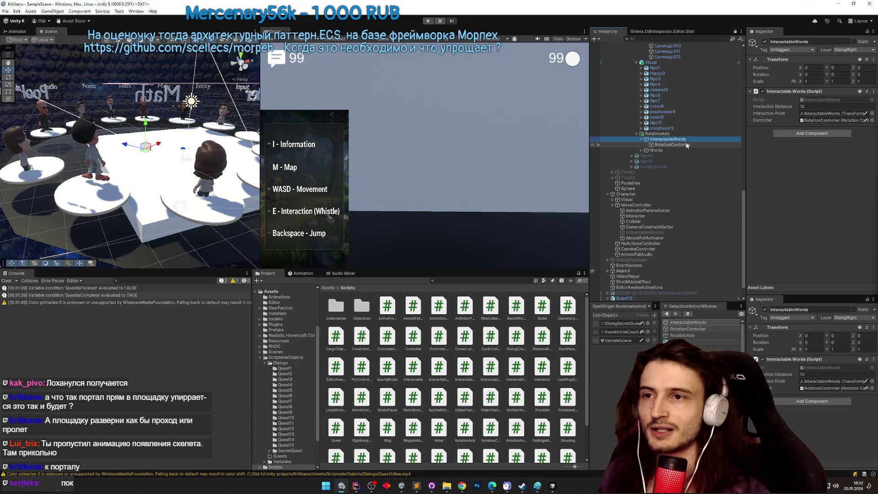
left_click(687, 144)
left_click(689, 139)
Select WordsPlacingObjective under Quest13 (source objective Counter, needed rotation Y, Max Bias 10).
scroll(693, 170, "down", 2)
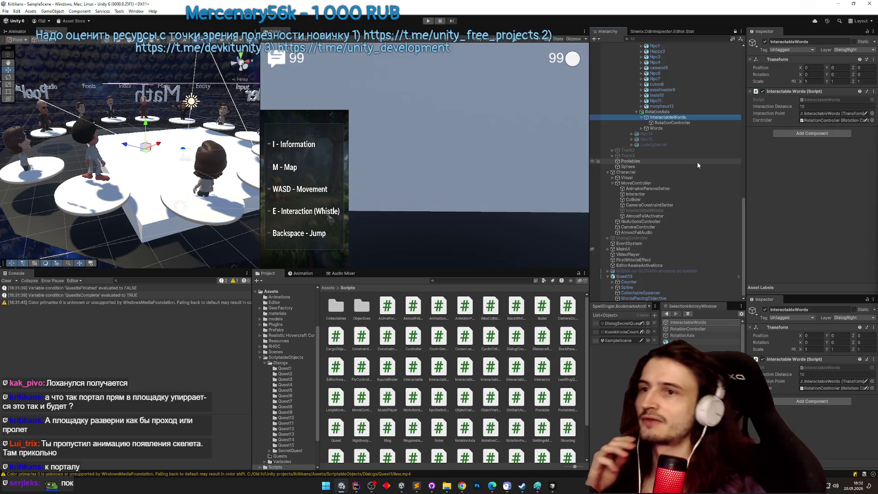
scroll(697, 162, "up", 5)
scroll(727, 174, "up", 5)
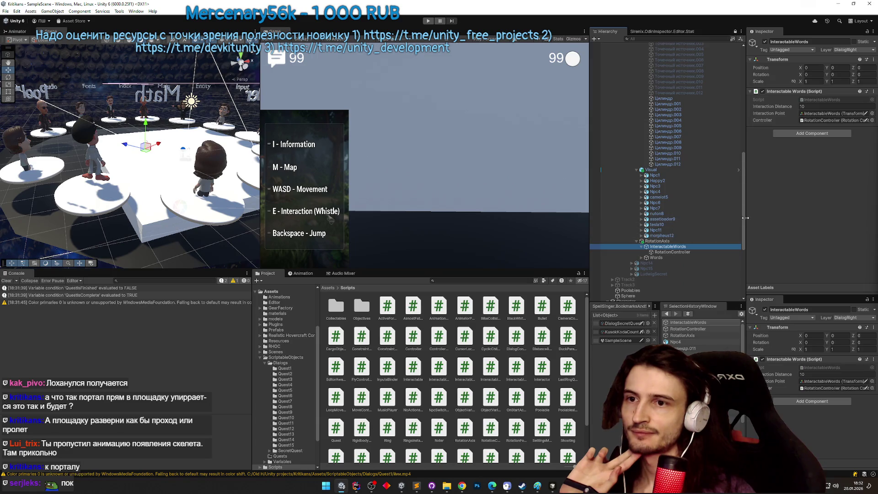
left_click_drag(743, 223, 741, 222)
scroll(697, 283, "down", 10)
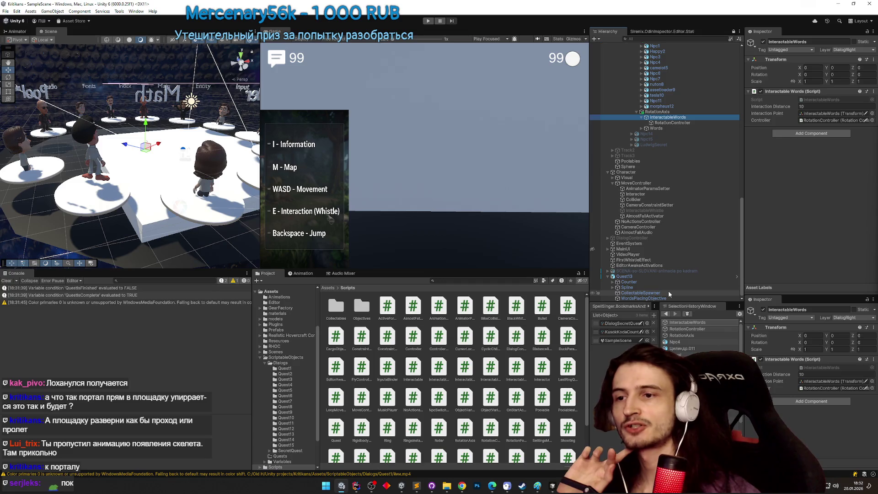
left_click(671, 297)
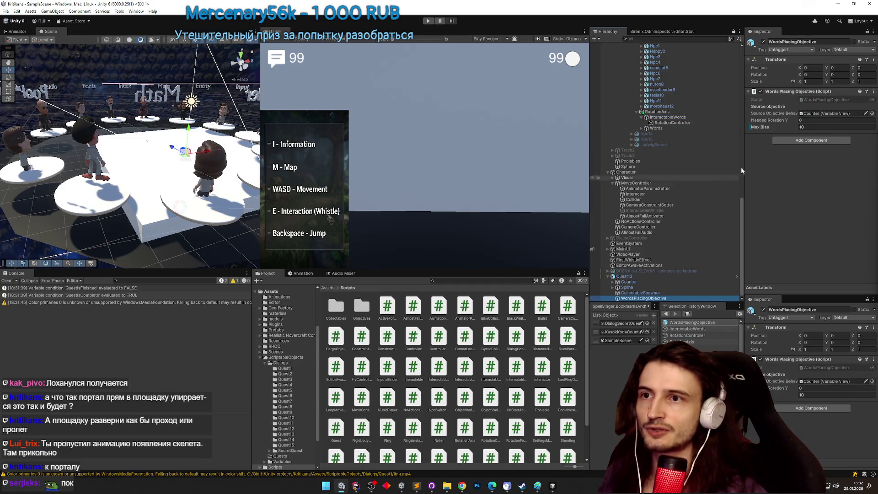
Open WordsPlacingObjective.cs in Rider and add an OnDisable method after Awake.
double_click(818, 99)
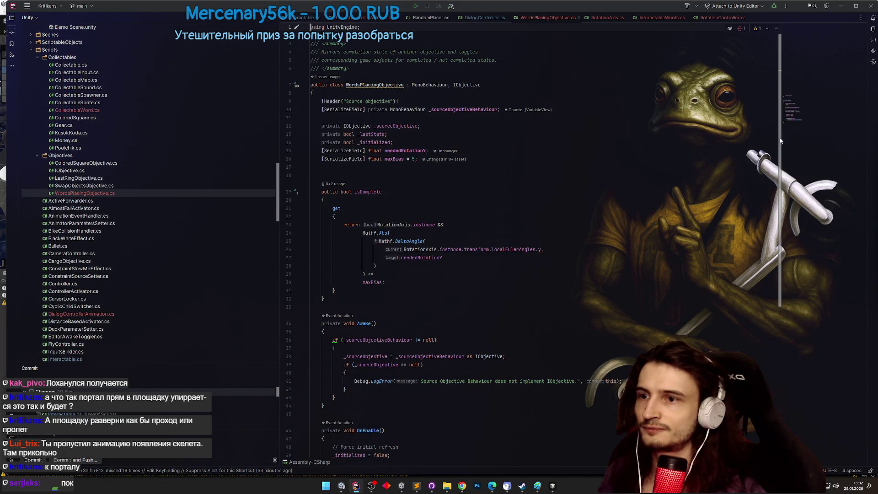
scroll(359, 170, "down", 5)
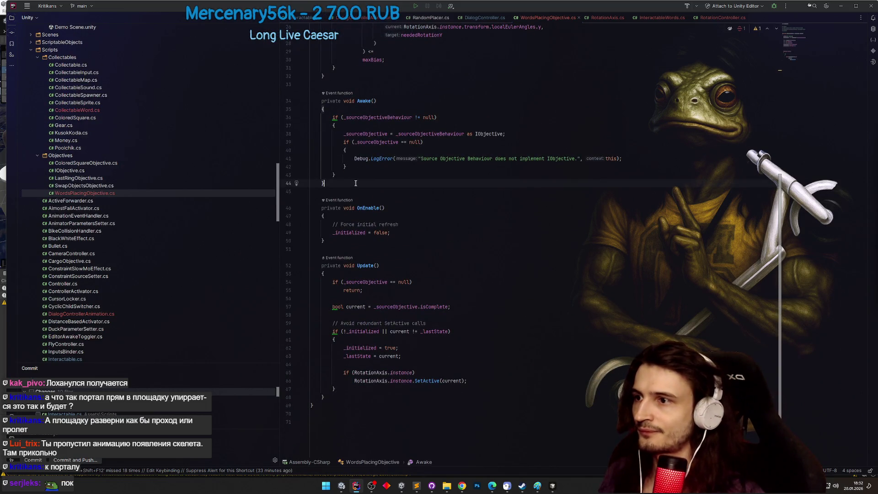
key("Return")
key("Return")
type("OnDisable")
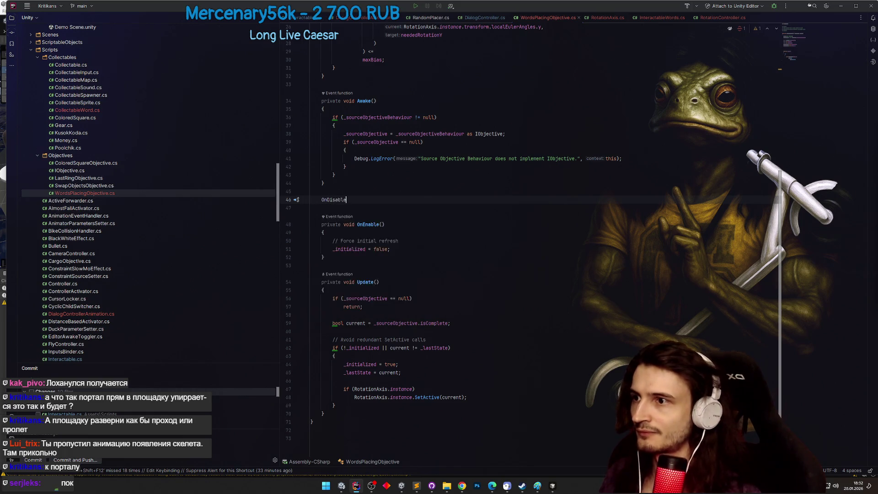
key("Return")
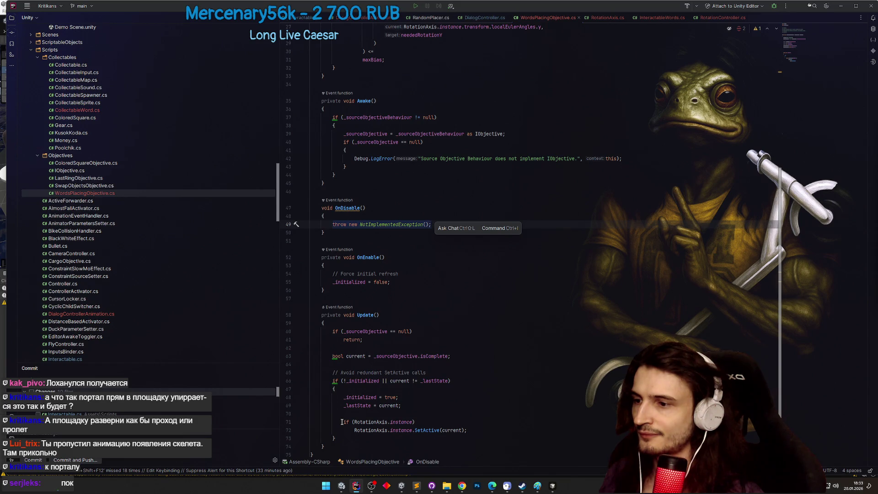
Replace OnDisable's throw with RotationAxis.Instance.SetActive(false) and return to Unity.
left_click(454, 425)
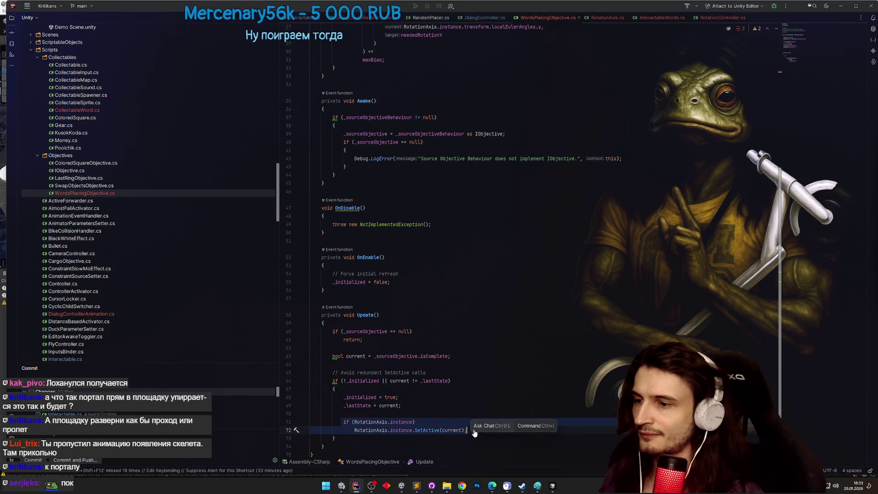
left_click(378, 224)
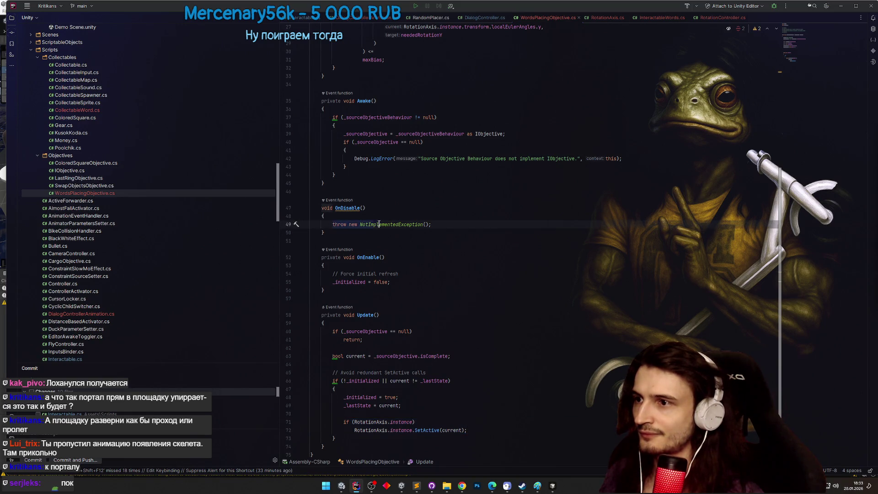
type("if (RotationAxis.instance)     RotationAxis.instance.SetActive(current);")
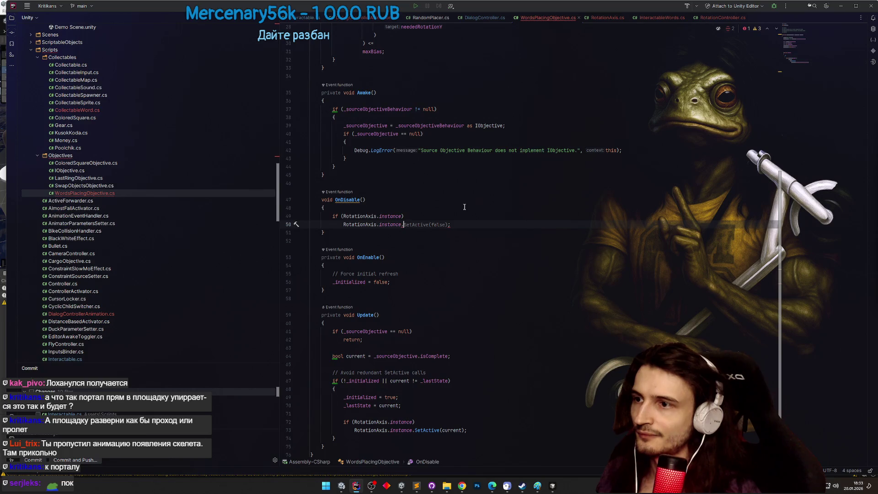
type("setac")
key("Return")
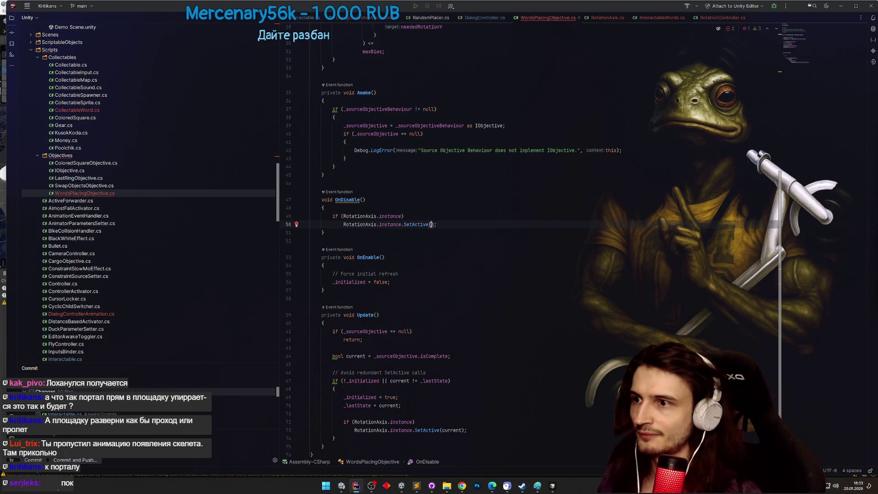
type("false")
left_click(489, 194)
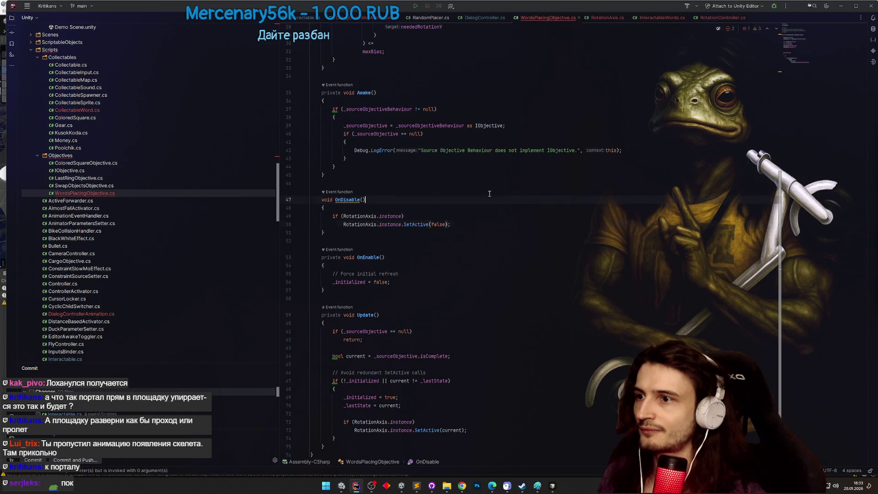
left_click(841, 6)
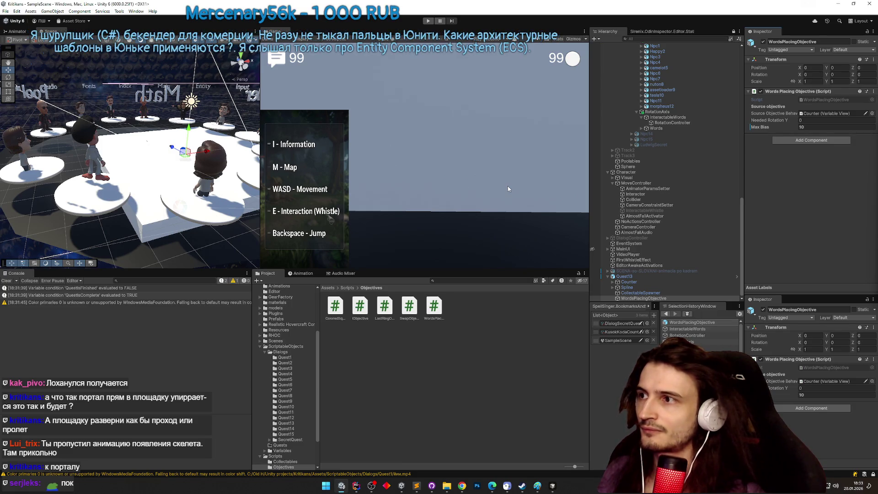
Enter Play mode and ride through the tunnel back to the word-ring arena (counter 13/13).
key("ctrl+p")
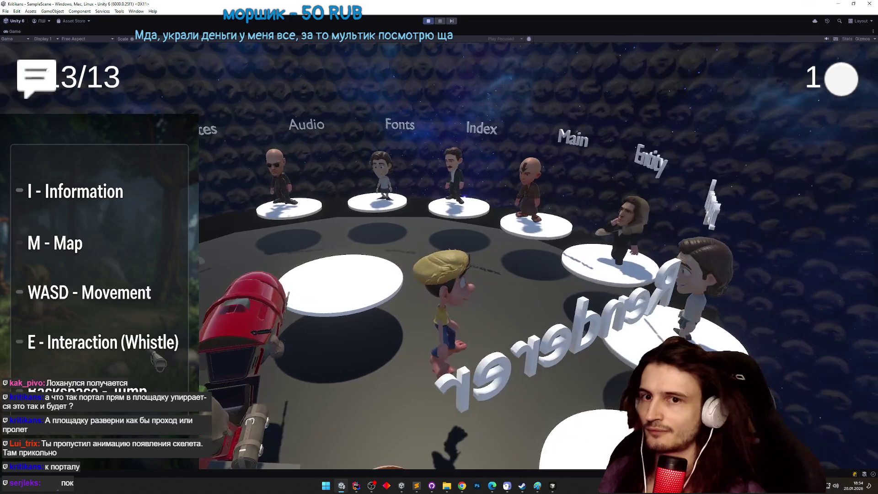
key("super")
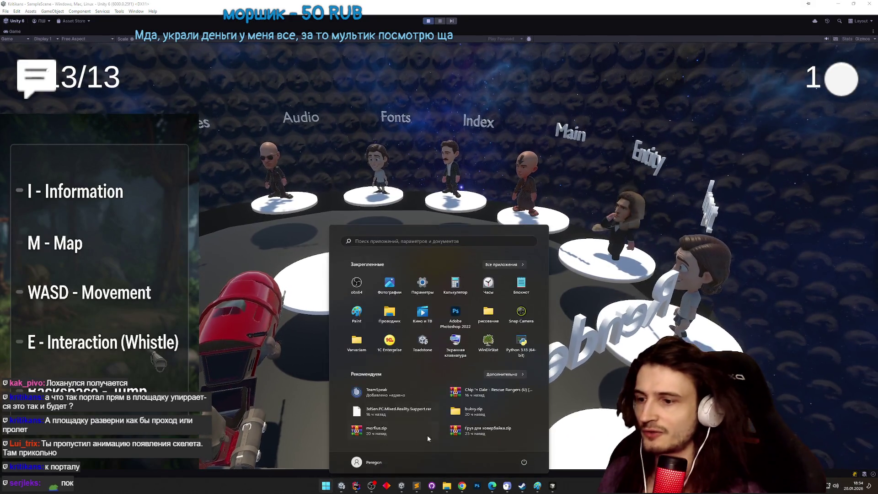
Watch the shared gameplay clip in Telegram Web around 0:13–0:19, pause it, and return to Unity.
left_click(462, 487)
left_click(466, 408)
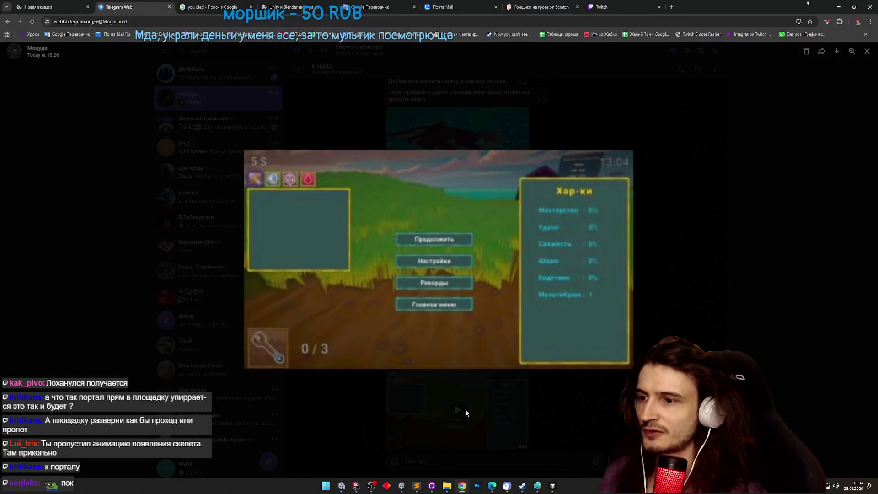
left_click(386, 359)
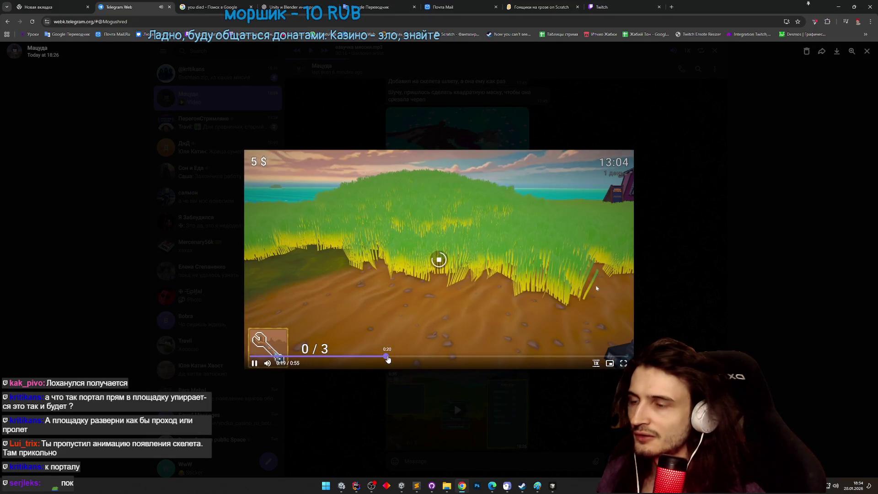
left_click(399, 359)
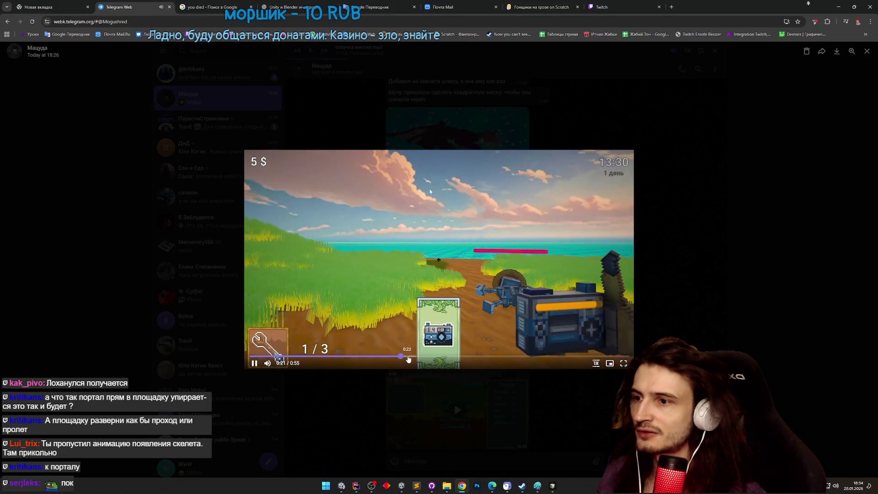
left_click(389, 359)
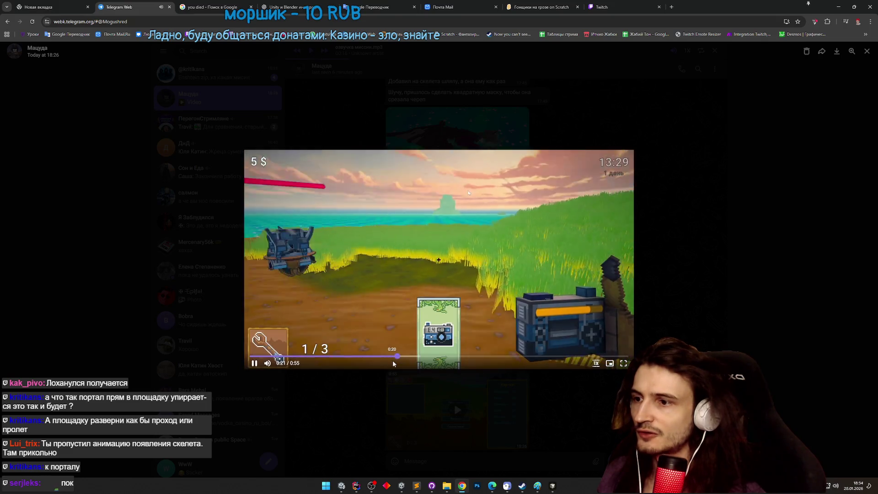
left_click(347, 359)
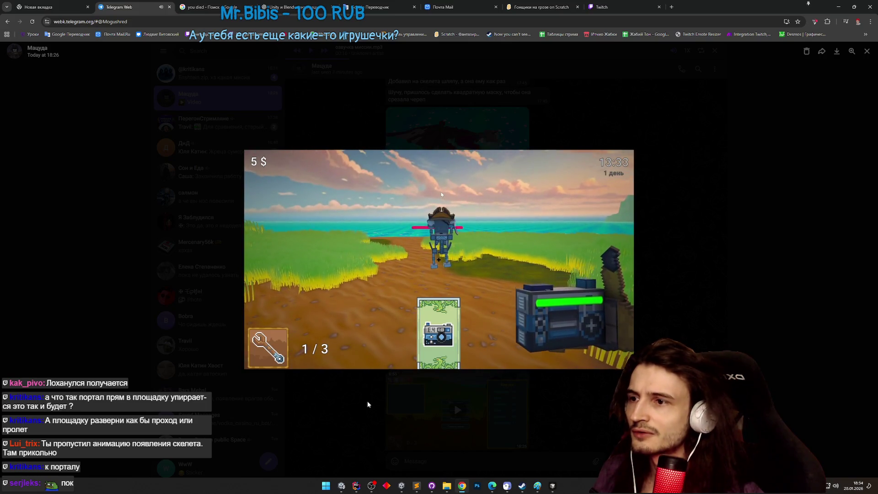
key("space")
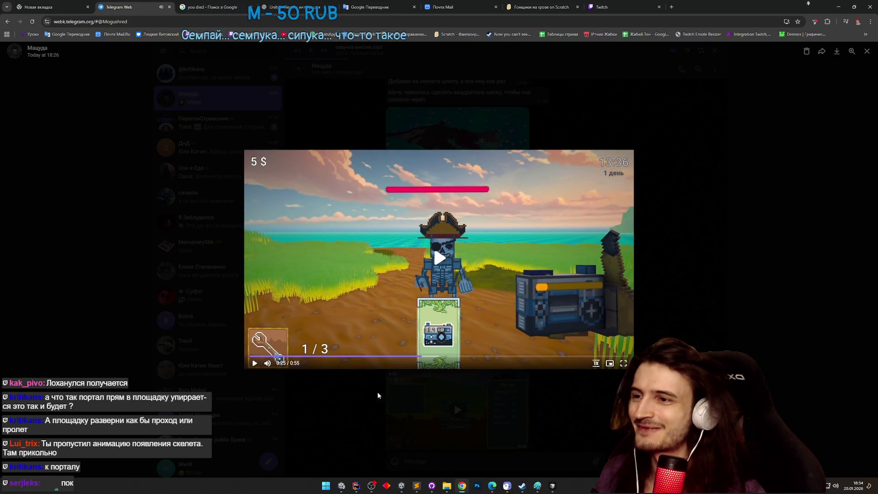
left_click(837, 8)
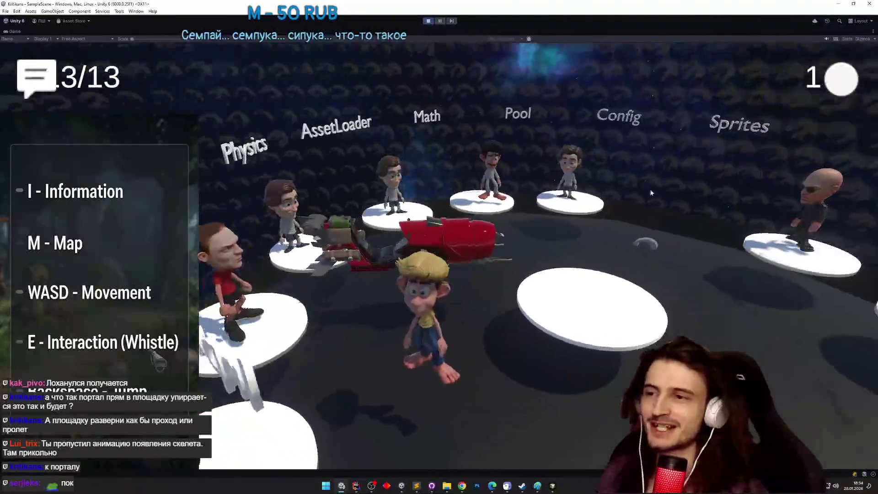
Mount and dismount the red hoverbike twice with E.
key("e")
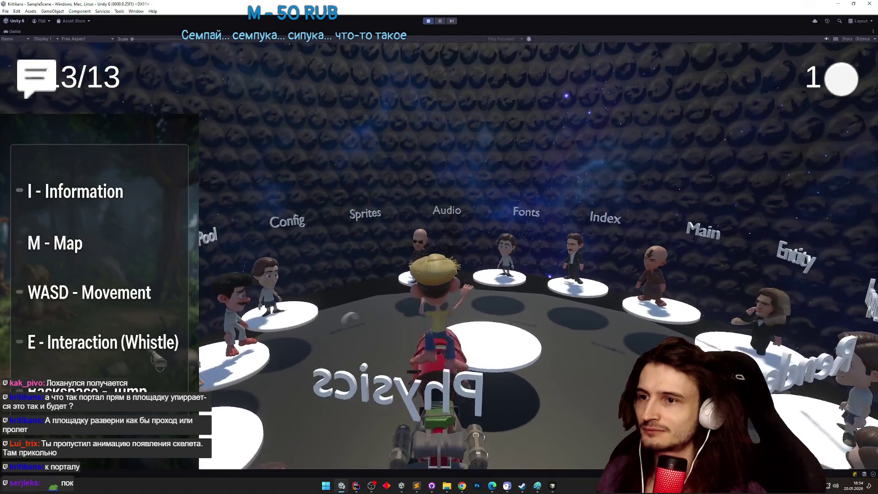
key("e")
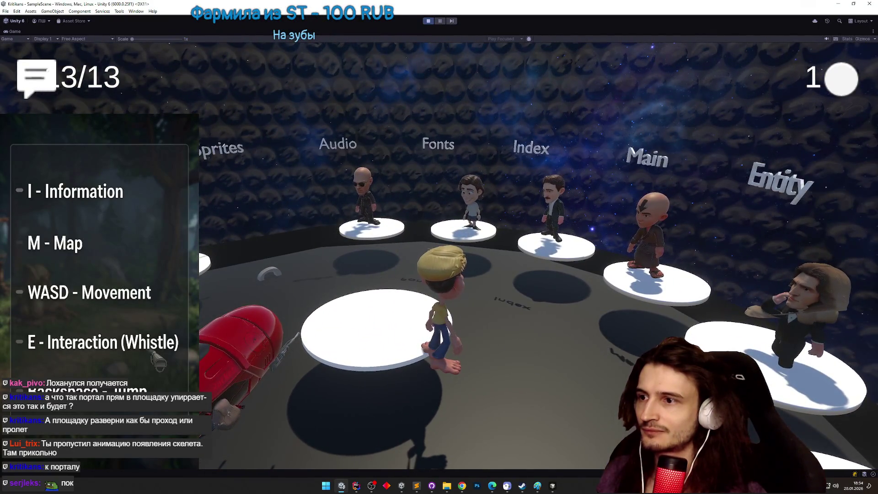
key("e")
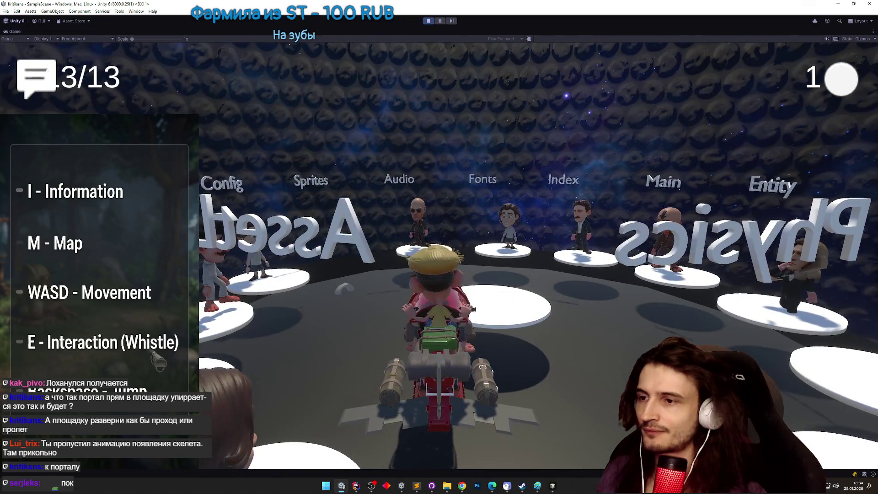
key("e")
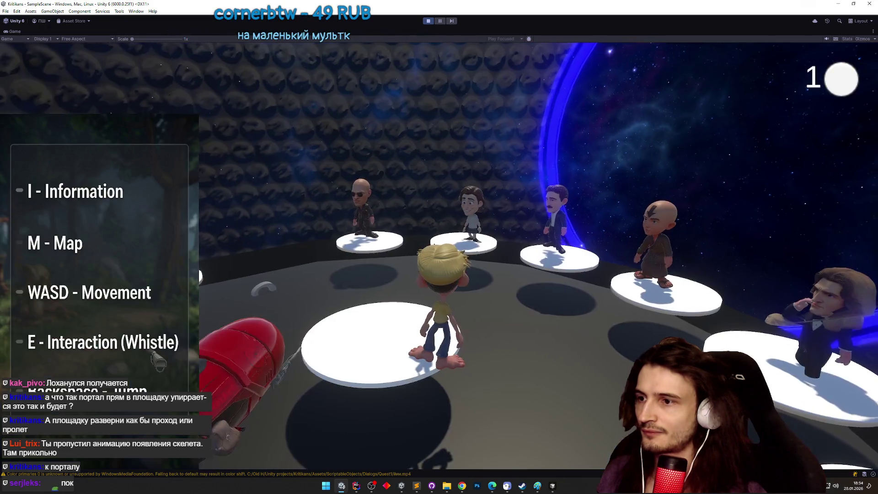
Drive the hoverbike through the blue portal to the white platform, then stop Play mode.
key("d")
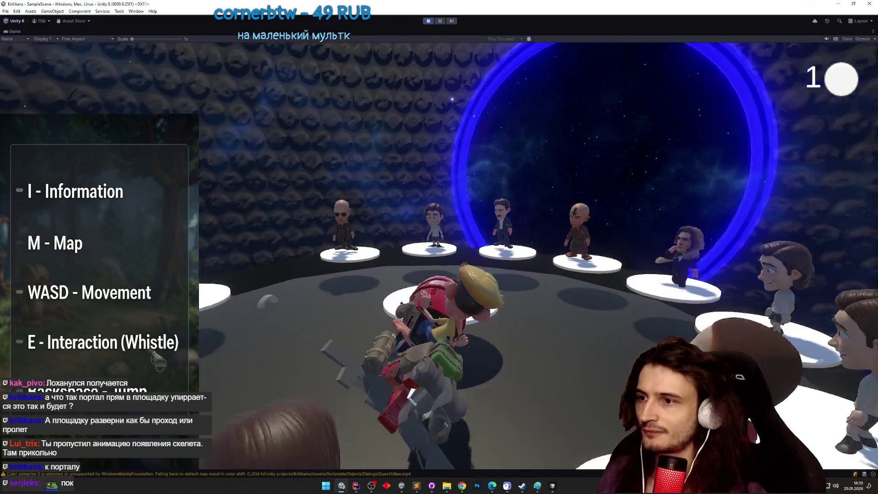
key("w")
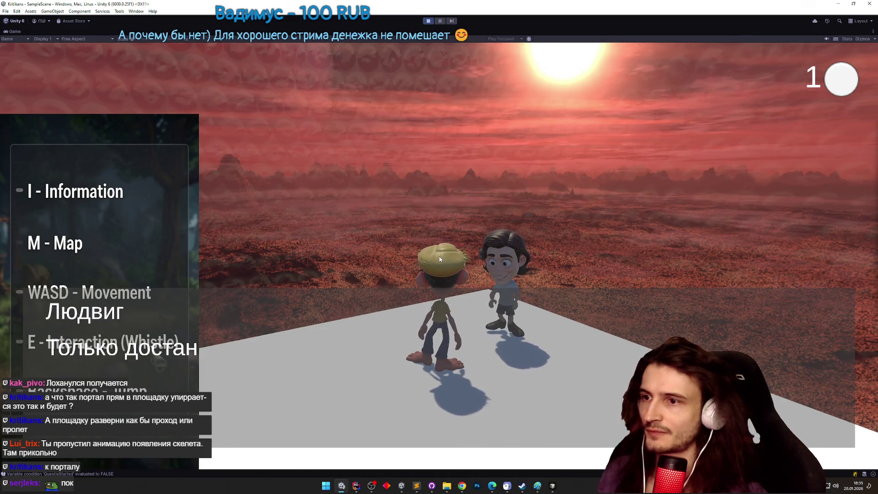
key("ctrl+p")
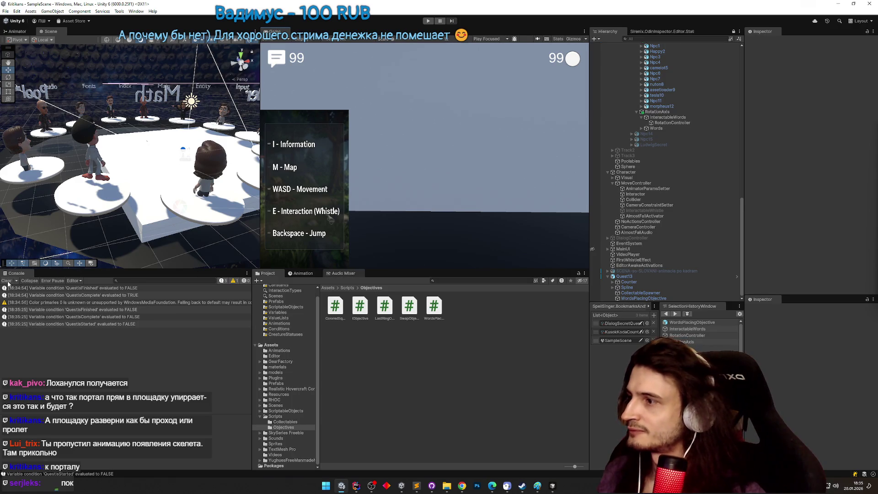
Clear the console, select Quest13 in the Hierarchy, and select the Quest13 prefab in Assets/Prefabs.
left_click(6, 280)
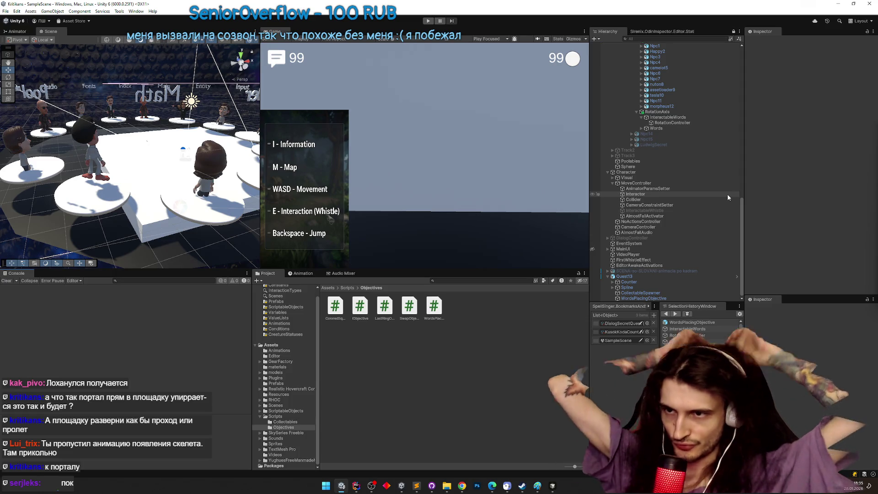
left_click(657, 277)
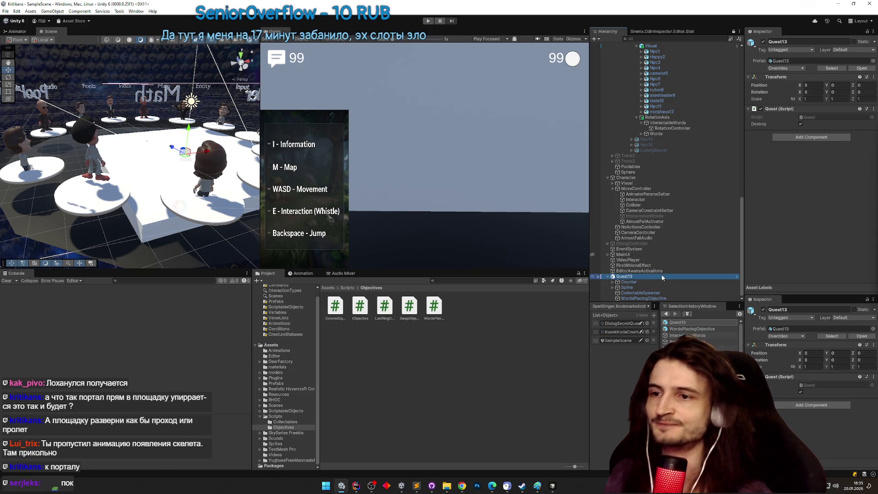
left_click(328, 287)
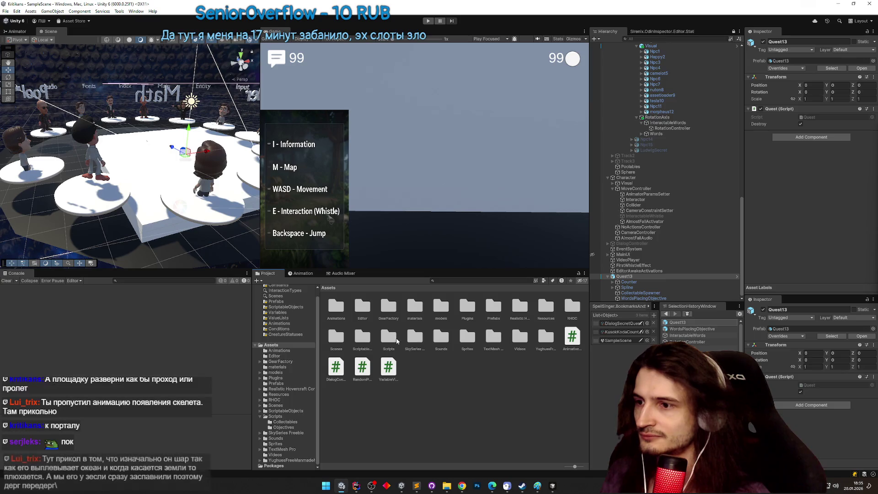
double_click(491, 308)
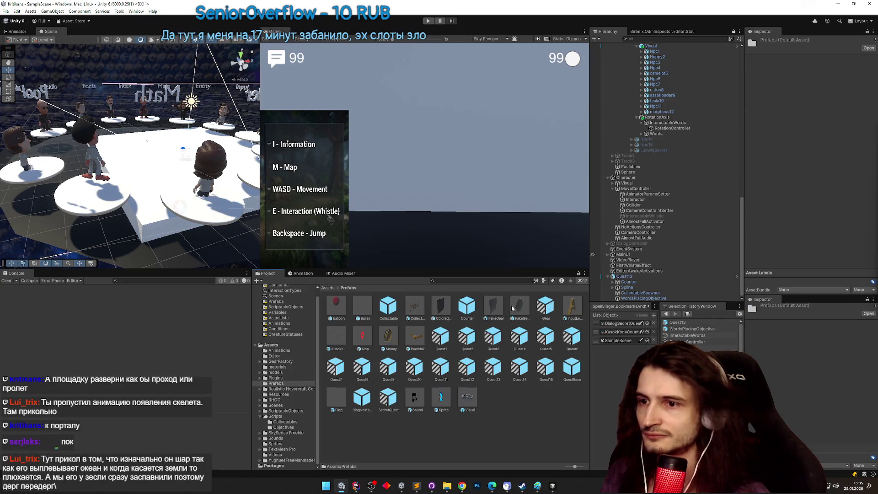
left_click_drag(620, 278, 514, 349)
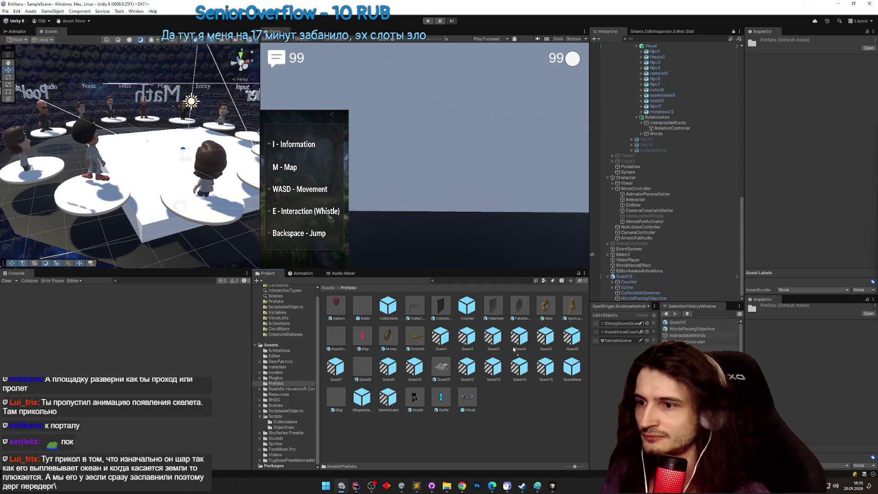
left_click(494, 368)
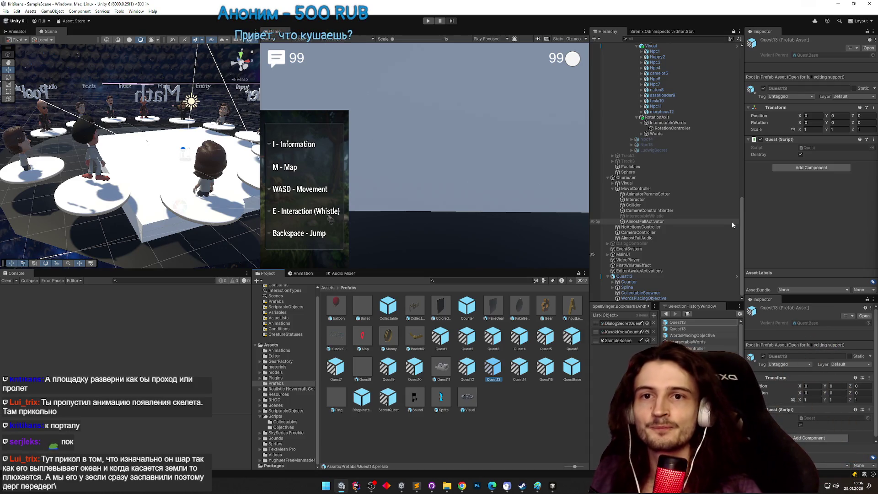
Switch to the Sublime Text task note about InteractableWords and OnSwitchRequested.
mouse_move(741, 232)
left_mouse_down()
mouse_move(746, 189)
mouse_move(751, 225)
left_mouse_up()
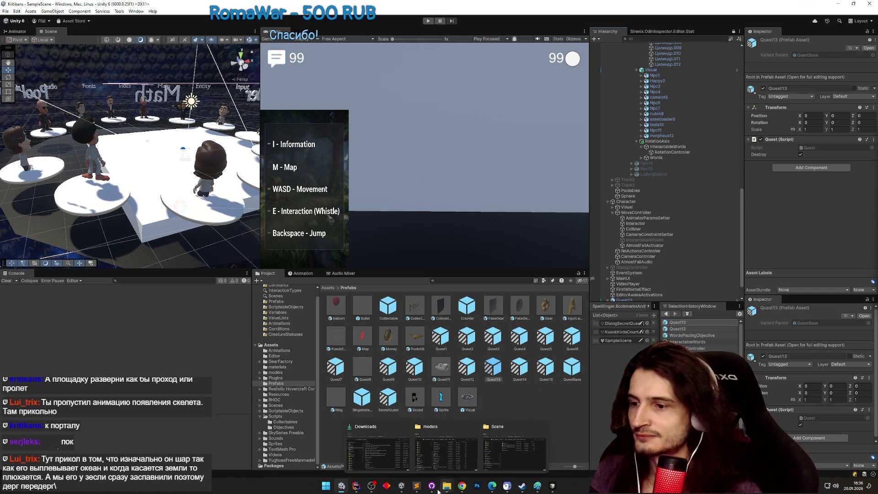
left_click(416, 485)
left_click(570, 225)
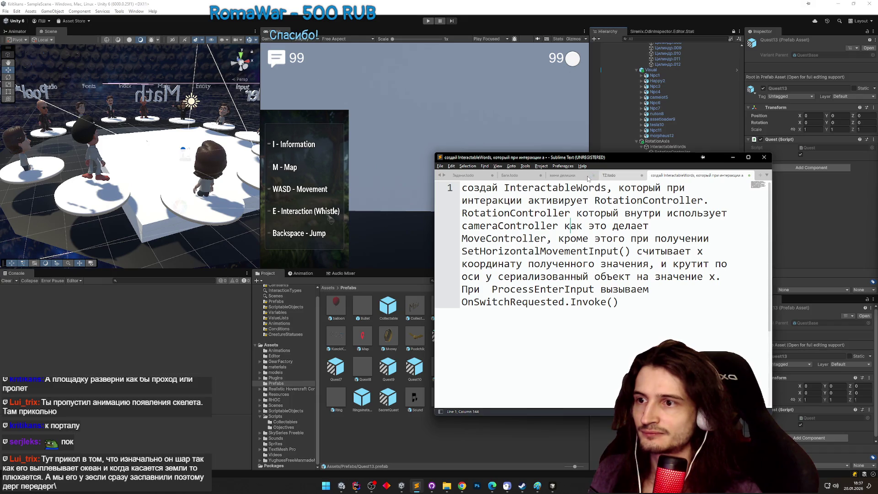
left_click(612, 176)
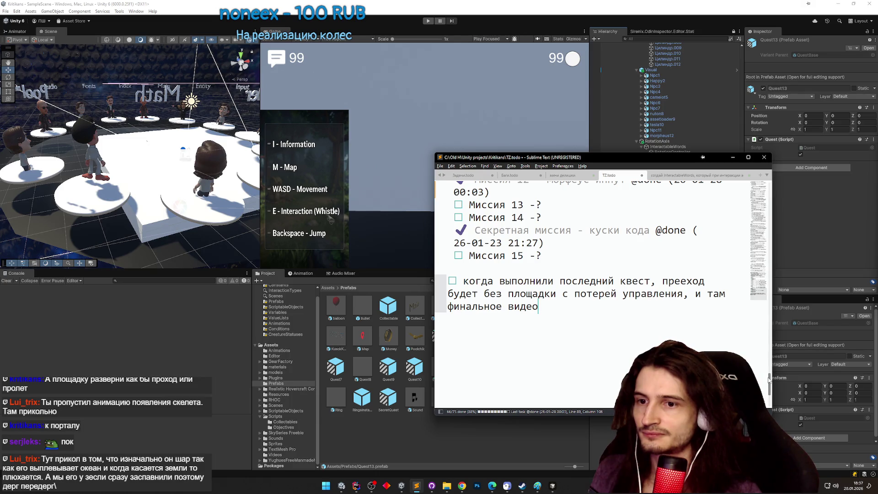
left_click_drag(768, 379, 769, 369)
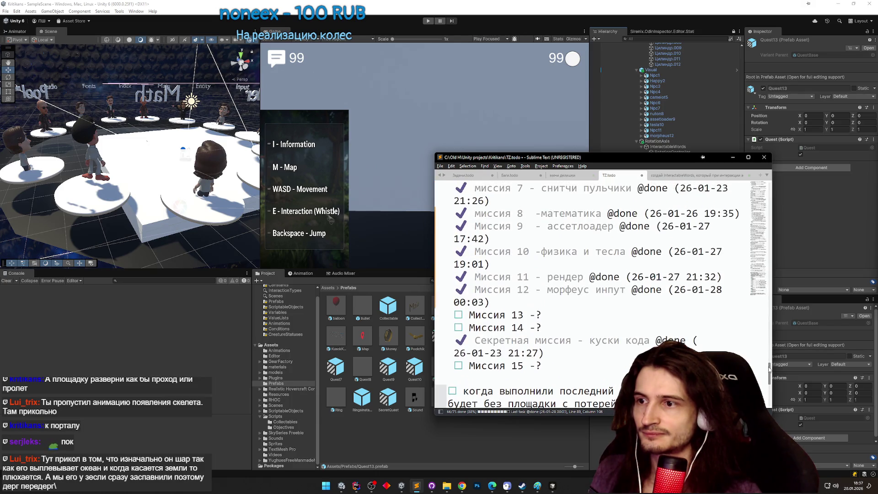
left_click(585, 314)
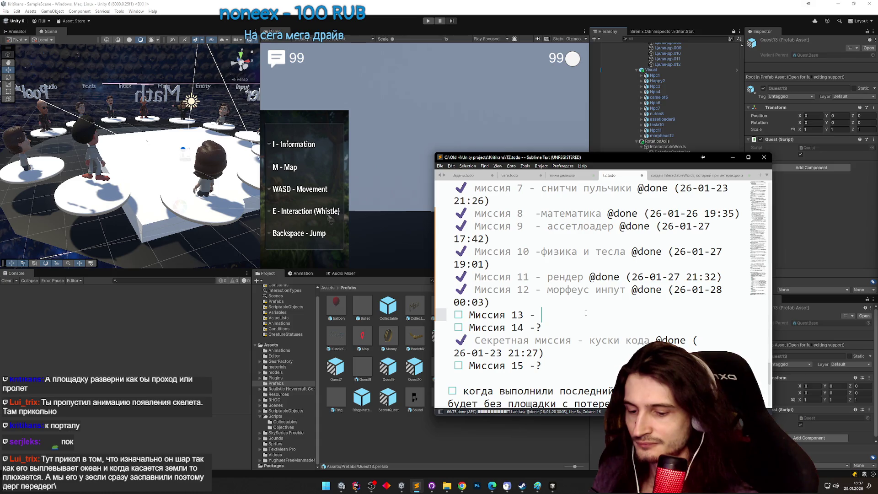
type("утешен")
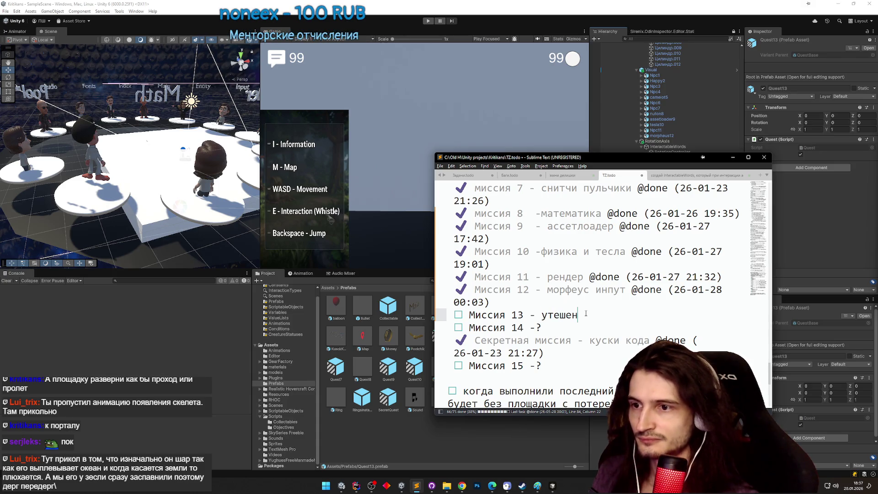
key("BackSpace")
key("BackSpace")
key("BackSpace")
type("it")
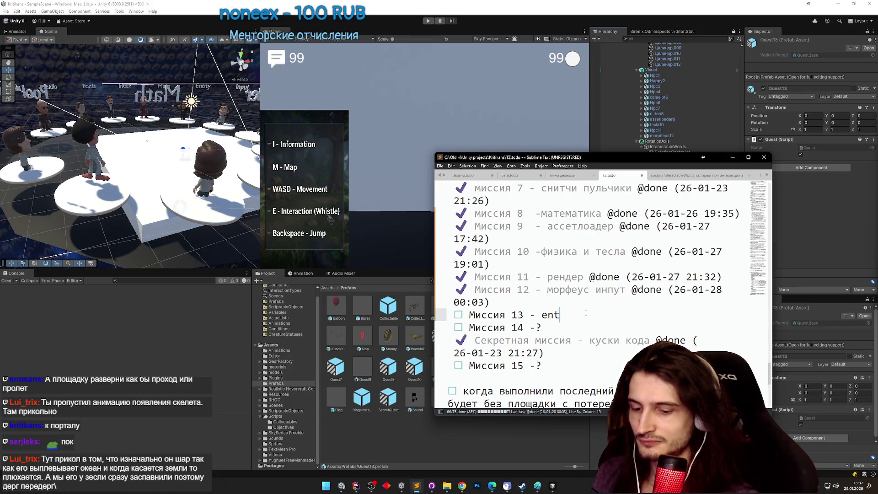
type("ity")
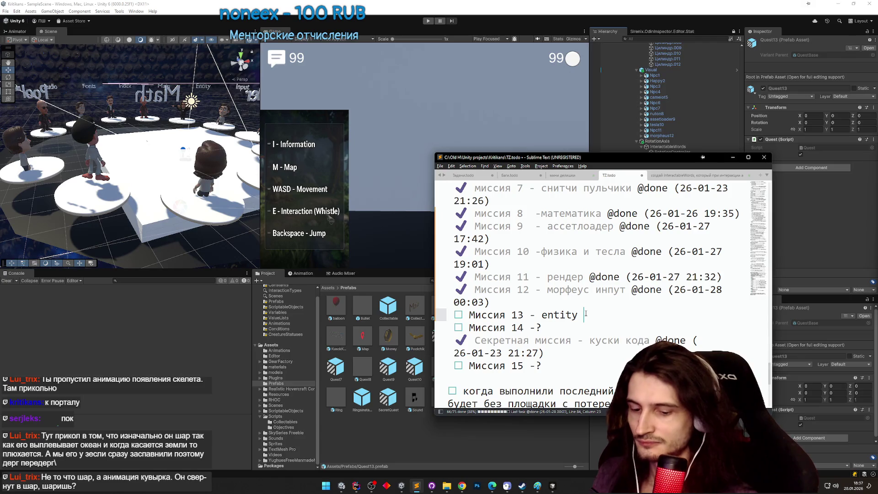
type("?")
key("ctrl+d")
Move down to the Миссия 14 line, then return to the Unity editor.
left_click(589, 314)
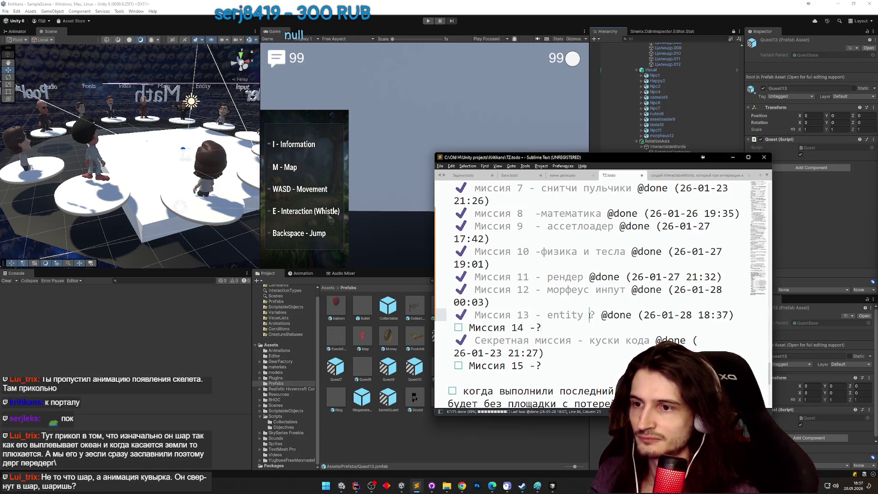
left_click(580, 328)
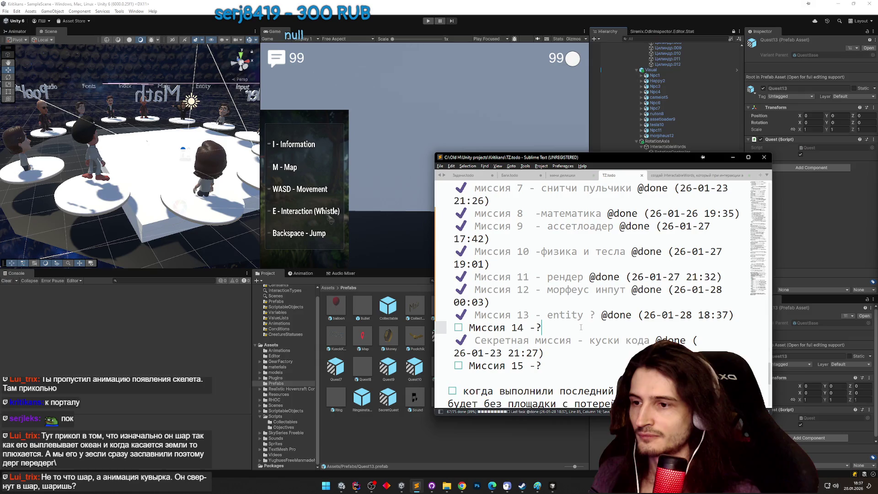
mouse_move(770, 368)
left_mouse_down()
mouse_move(768, 315)
mouse_move(758, 366)
left_mouse_up()
scroll(758, 365, "down", 2)
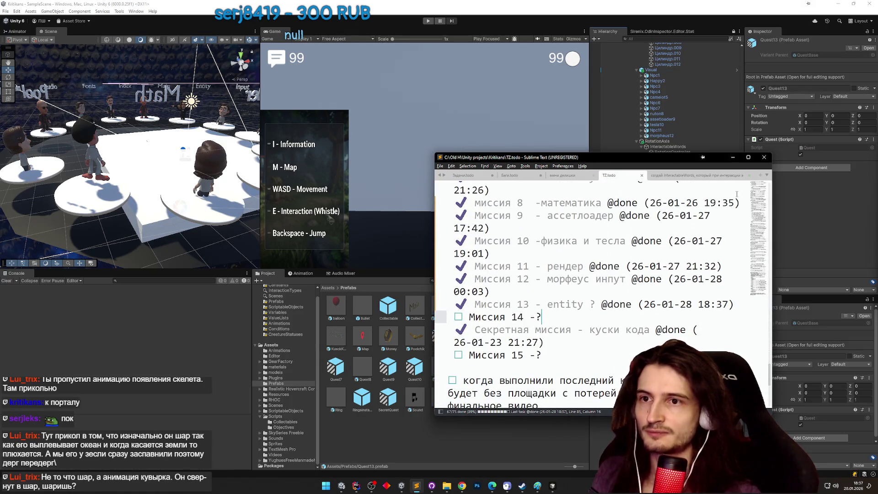
left_click(418, 289)
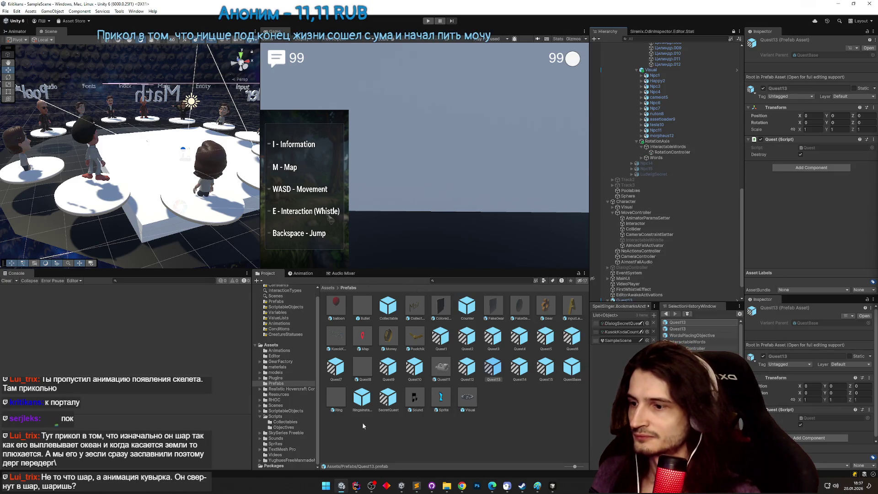
Save 3.jpg from the Telegram chat into the project's Assets\models\Scene folder.
left_click(462, 485)
left_click(438, 96)
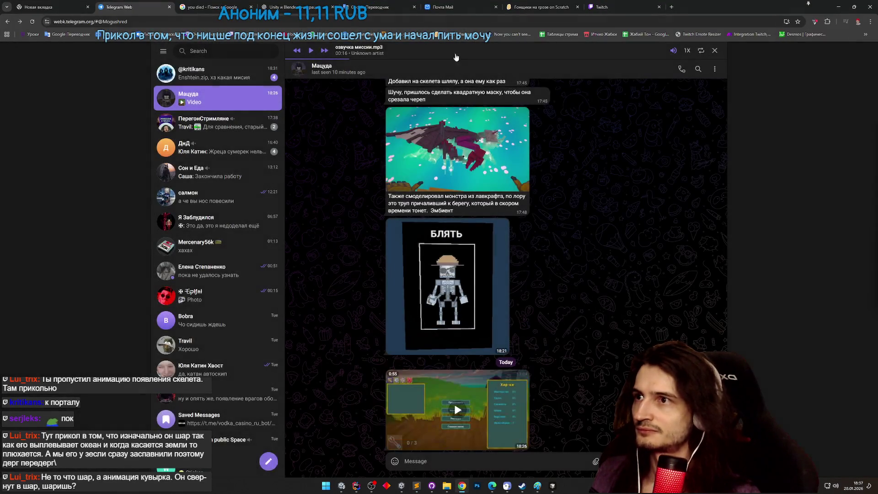
scroll(605, 325, "up", 2)
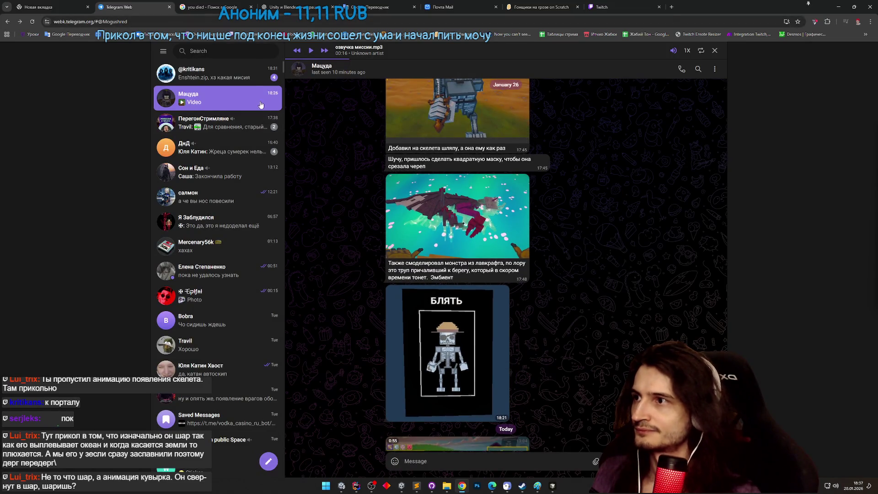
left_click(214, 73)
scroll(344, 396, "down", 15)
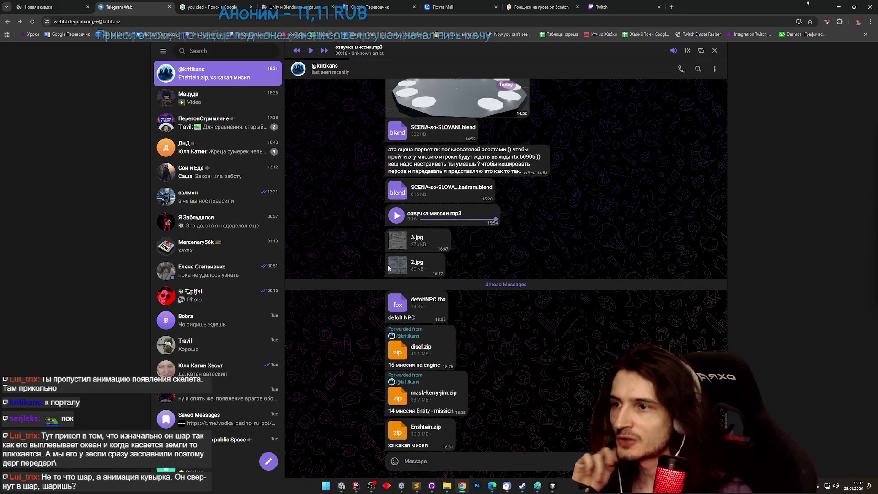
left_click(415, 238)
right_click(410, 220)
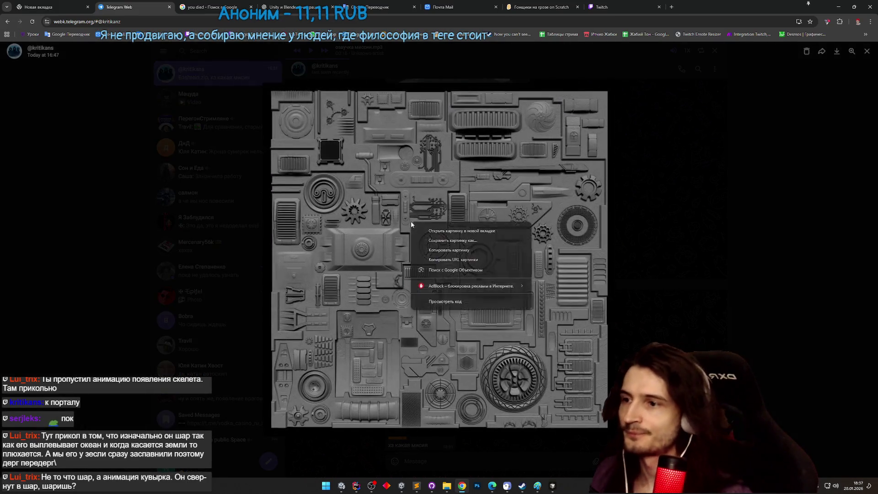
left_click(428, 240)
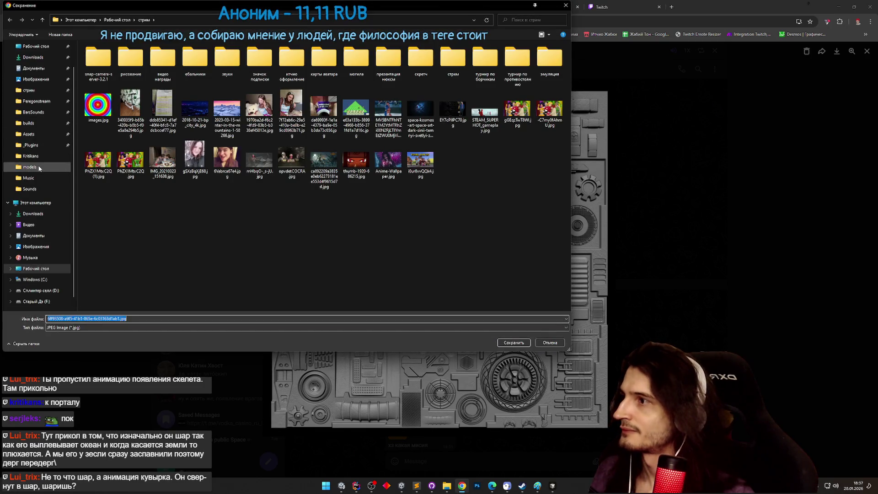
left_click(30, 166)
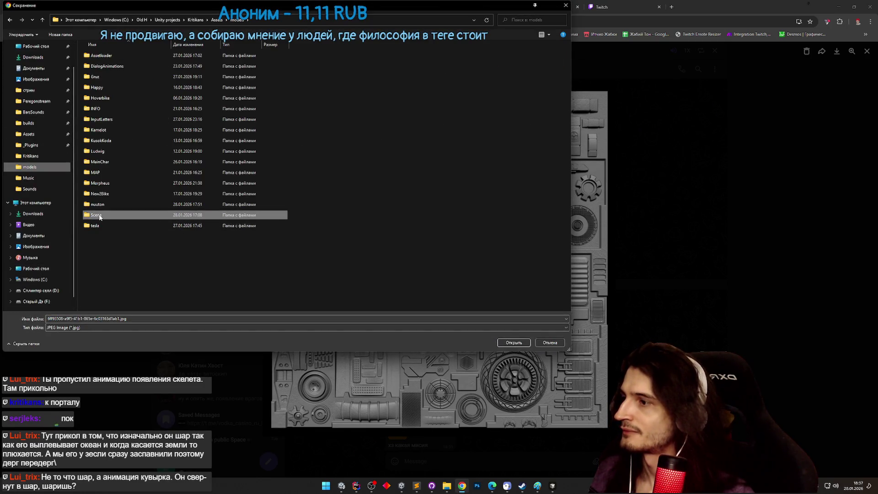
double_click(96, 215)
left_click(506, 346)
Save 2.jpg into the same Scene folder and restore down the browser.
key("Escape")
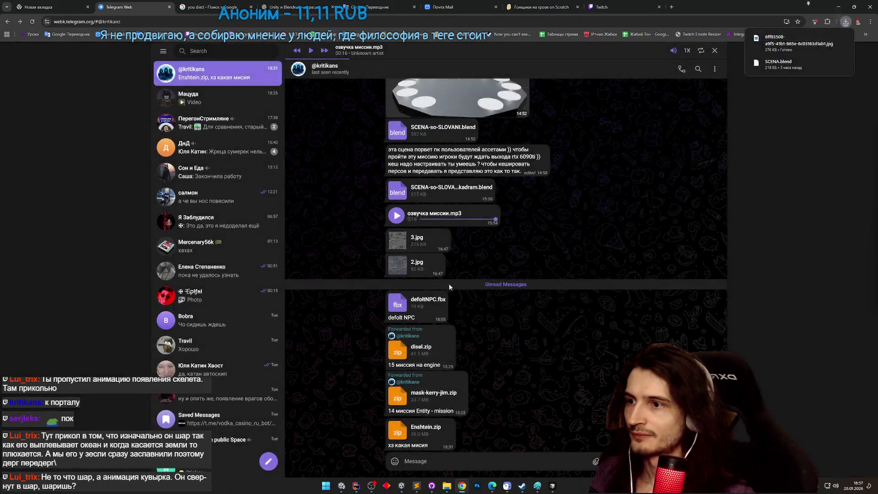
left_click(421, 266)
right_click(412, 264)
left_click(431, 280)
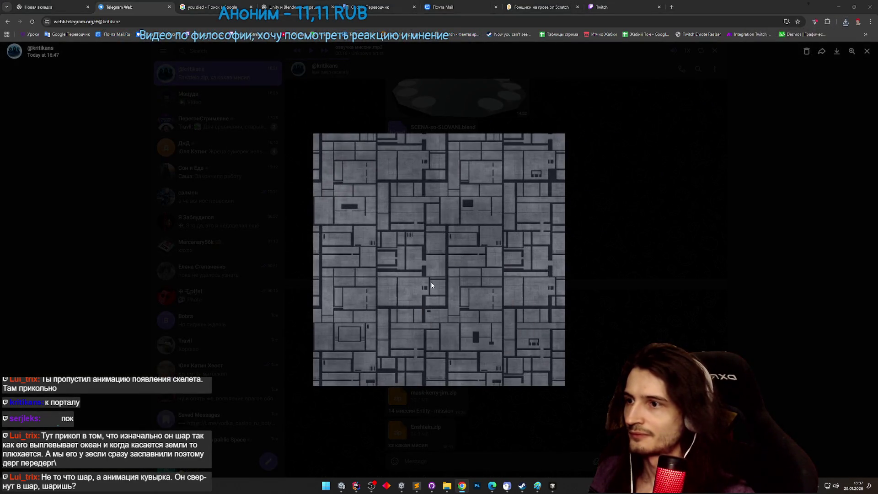
left_click(513, 343)
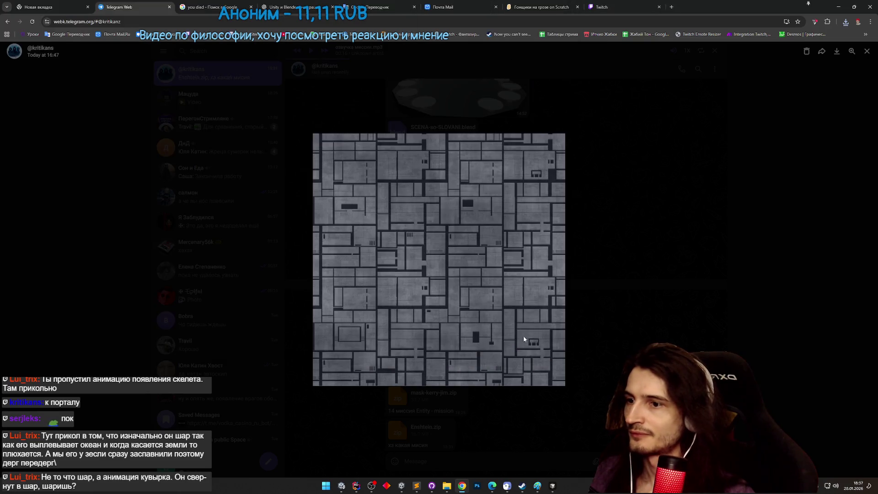
left_click(607, 276)
left_click(841, 5)
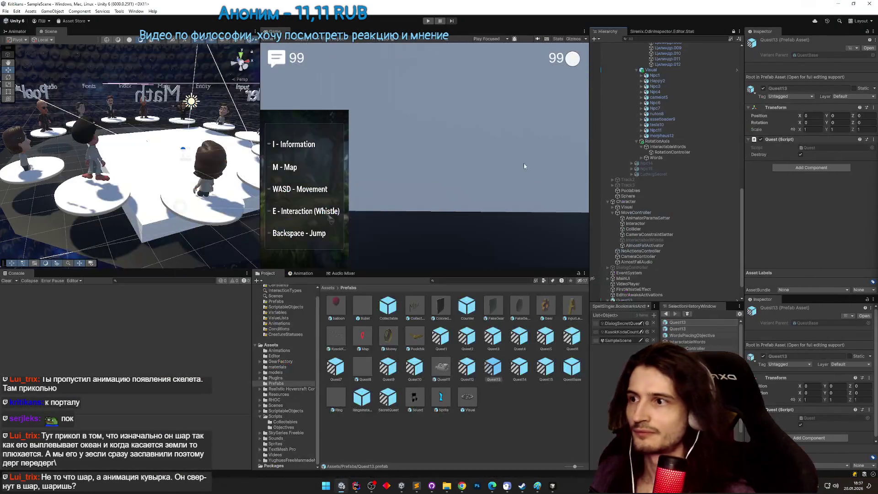
Select the floor plane Плоскость and open models/Scene with the downloaded textures.
mouse_move(167, 204)
left_mouse_down()
mouse_move(156, 188)
mouse_move(141, 236)
left_mouse_up()
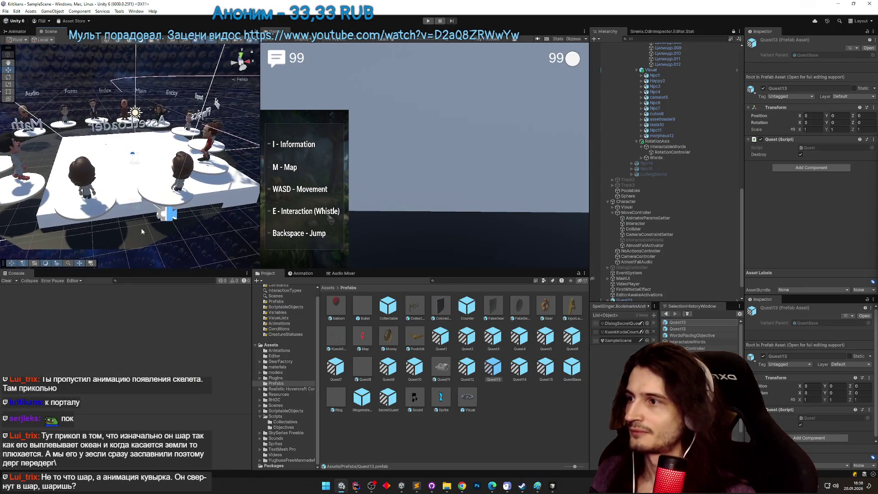
left_click(141, 236)
left_click(140, 236)
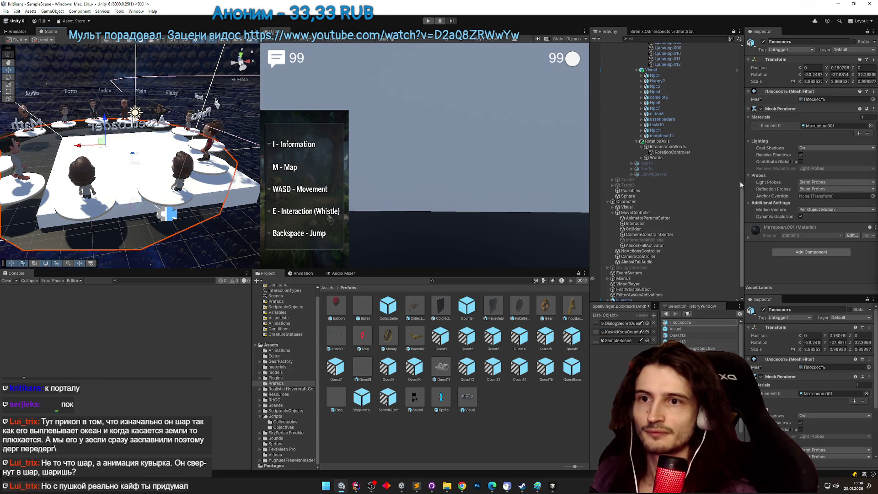
left_click(275, 373)
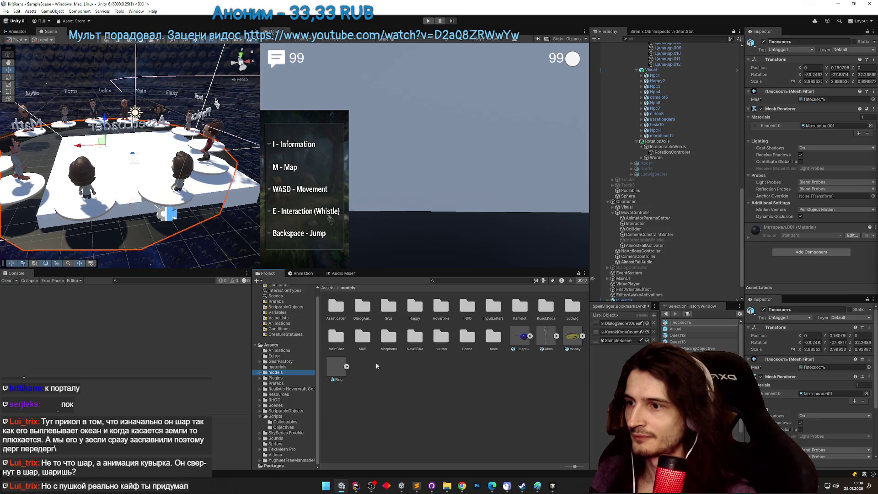
double_click(467, 339)
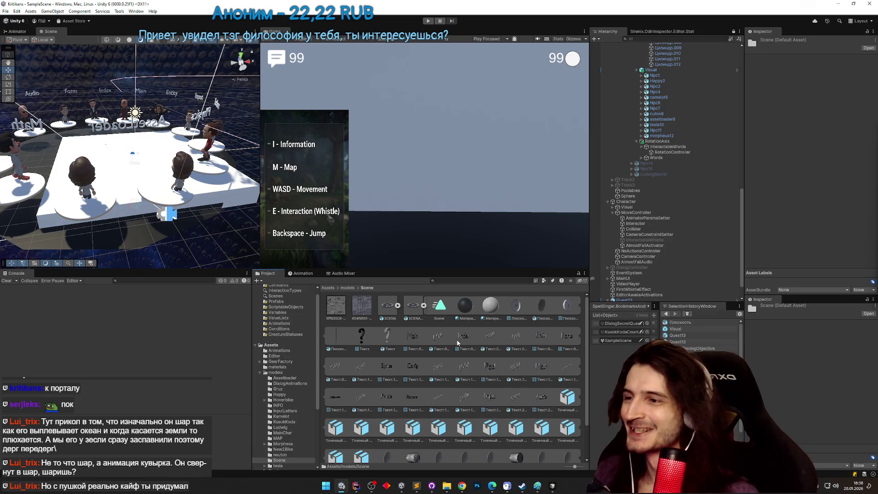
scroll(585, 339, "down", 2)
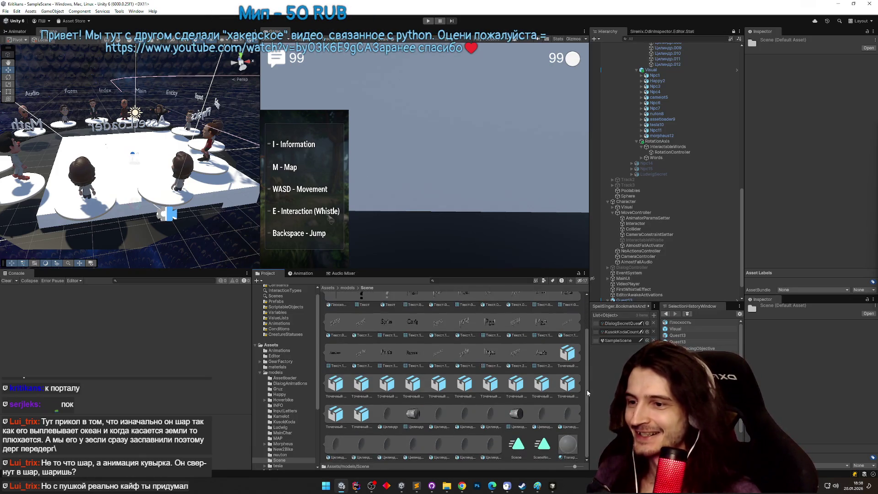
scroll(577, 339, "up", 2)
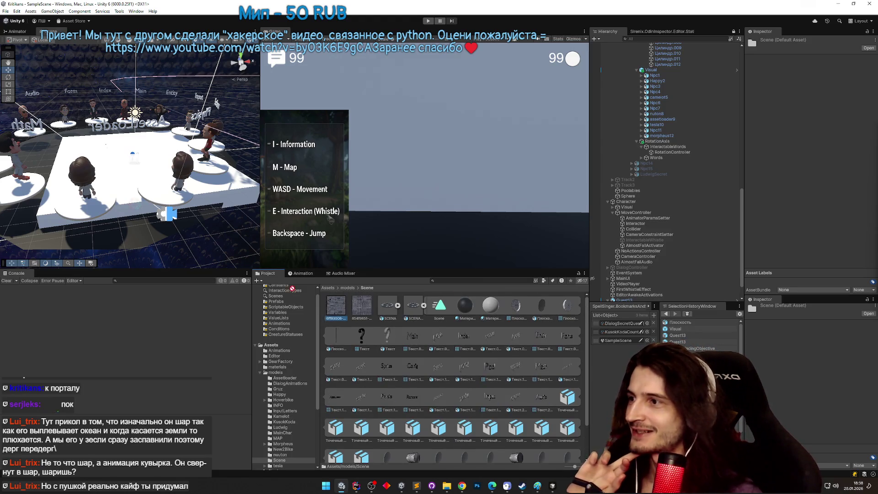
Show the floor's Материал.001 settings, then collapse Quest13 and open its context menu.
left_click(141, 237)
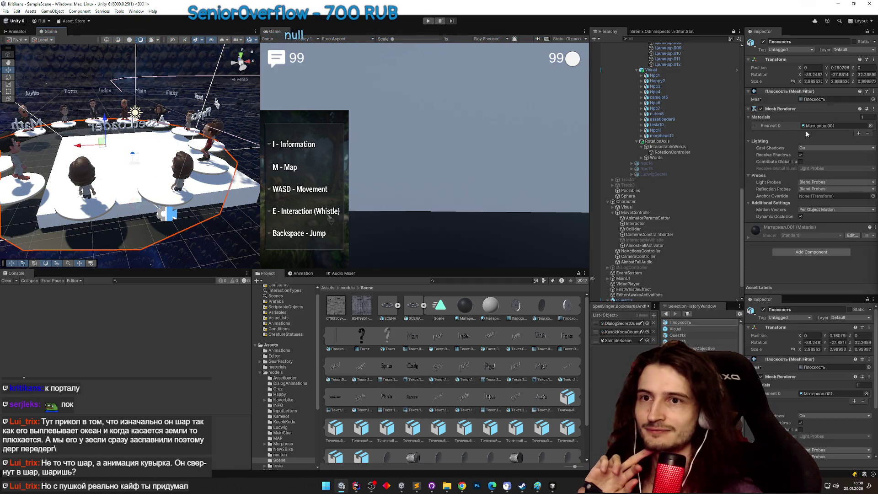
left_click(818, 125)
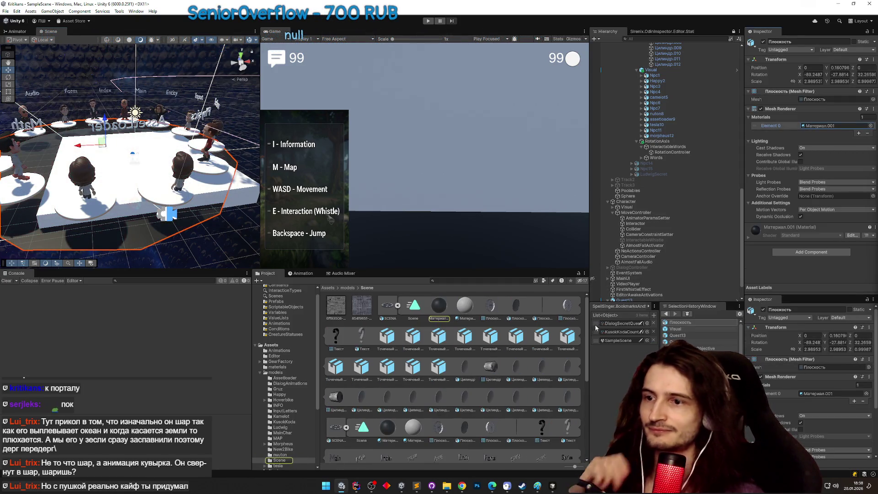
left_click_drag(590, 328, 589, 327)
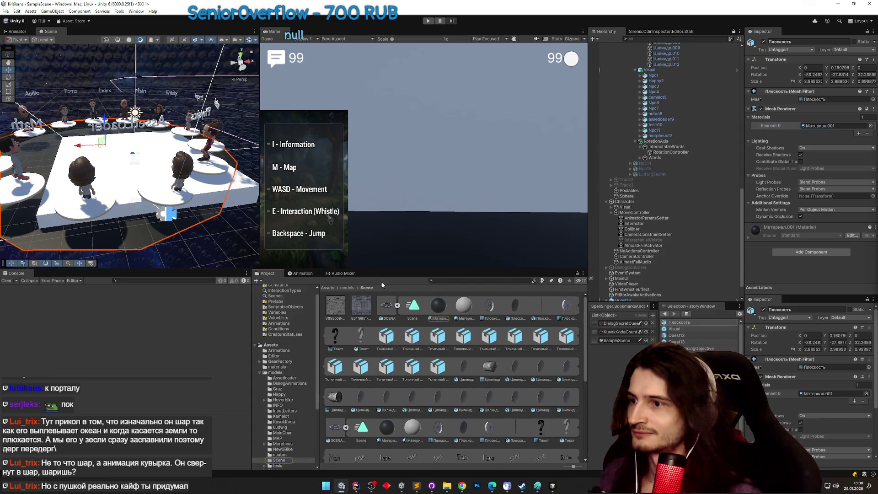
left_click(436, 307)
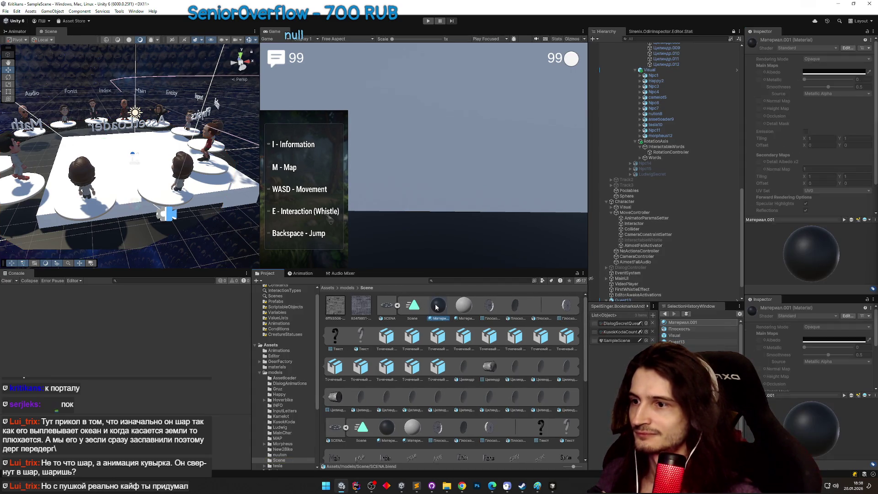
scroll(284, 411, "up", 1)
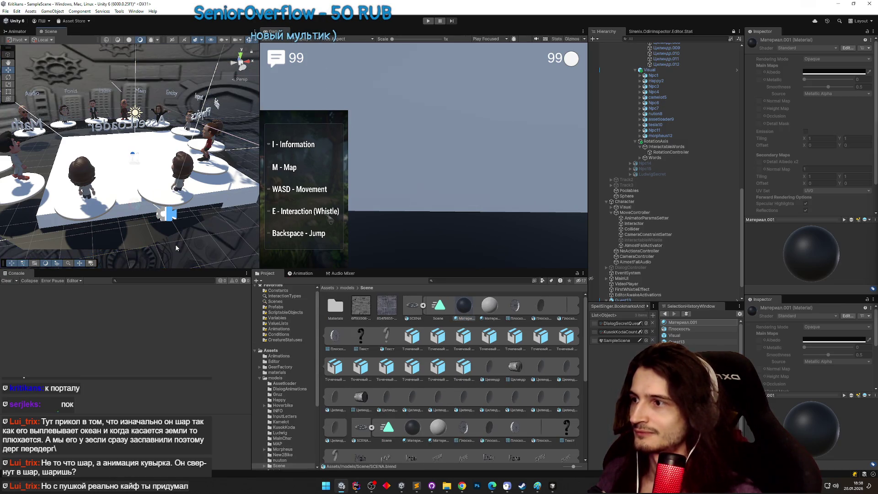
scroll(608, 228, "down", 3)
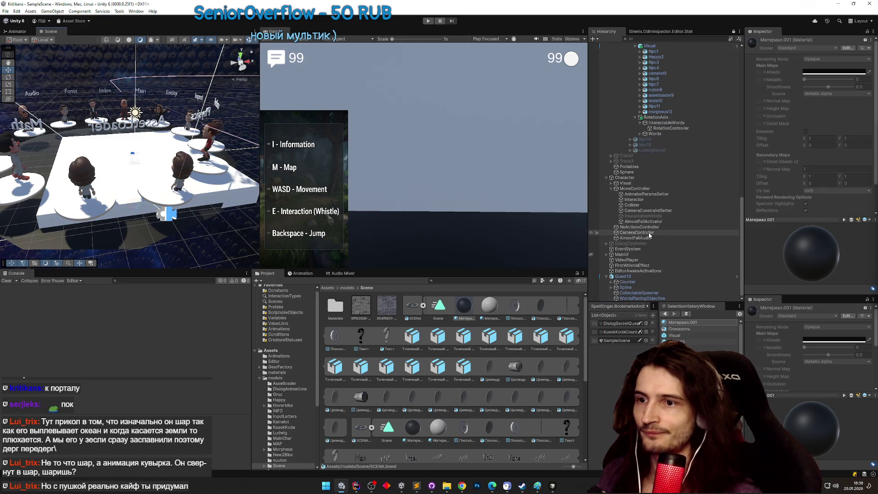
left_click(608, 276)
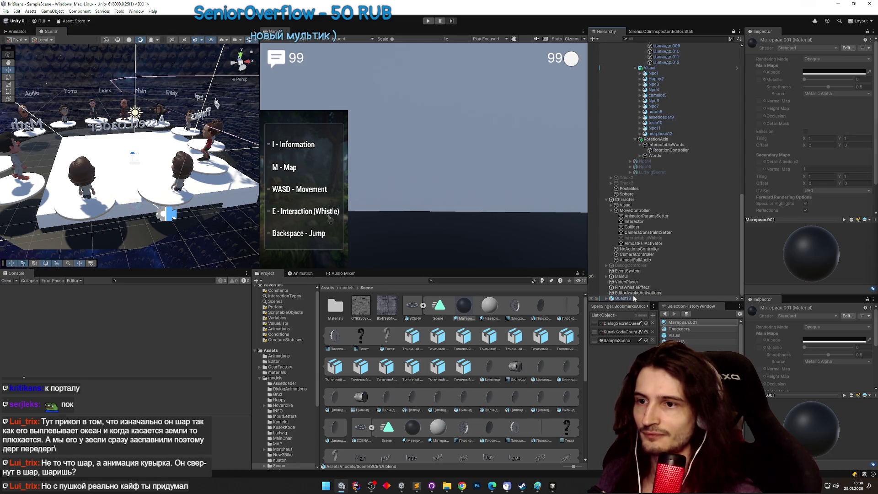
right_click(633, 297)
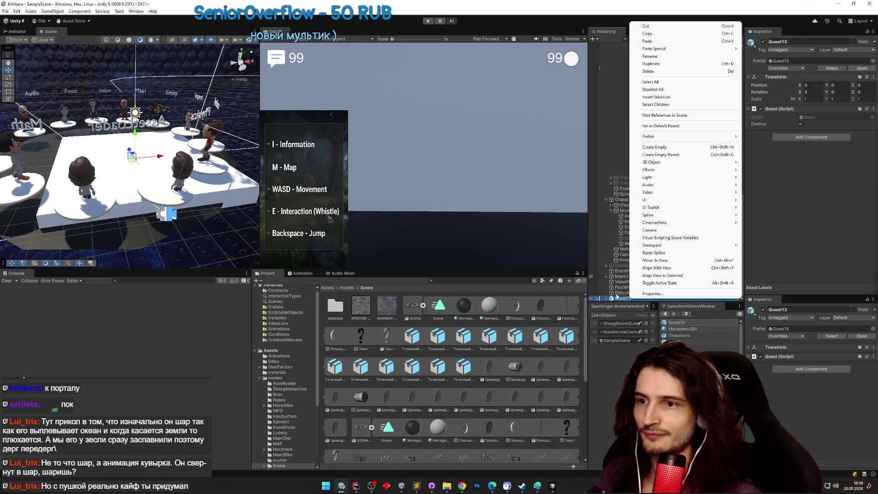
Create a new empty GameObject in the Hierarchy.
left_click(620, 298)
key("Delete")
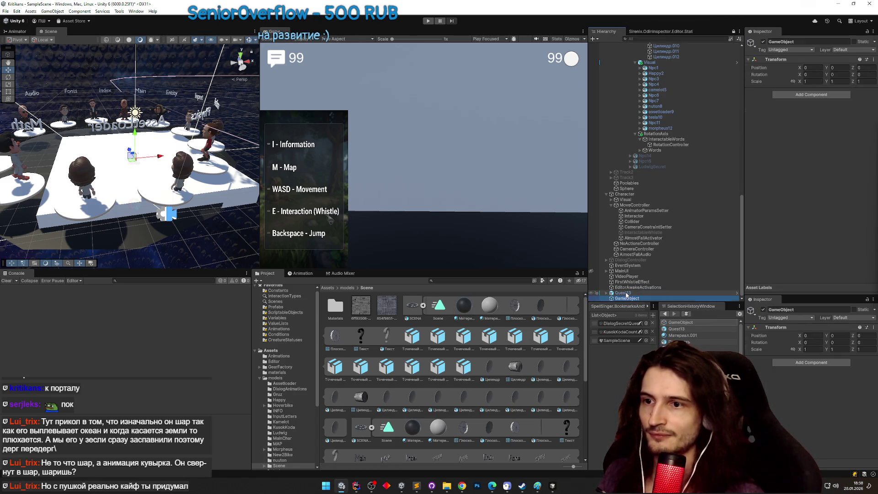
right_click(631, 299)
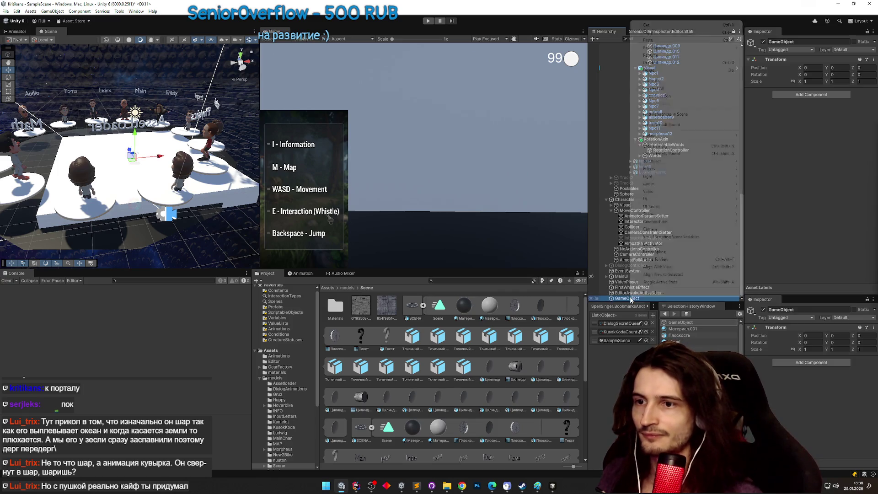
left_click(626, 287)
left_click(626, 298)
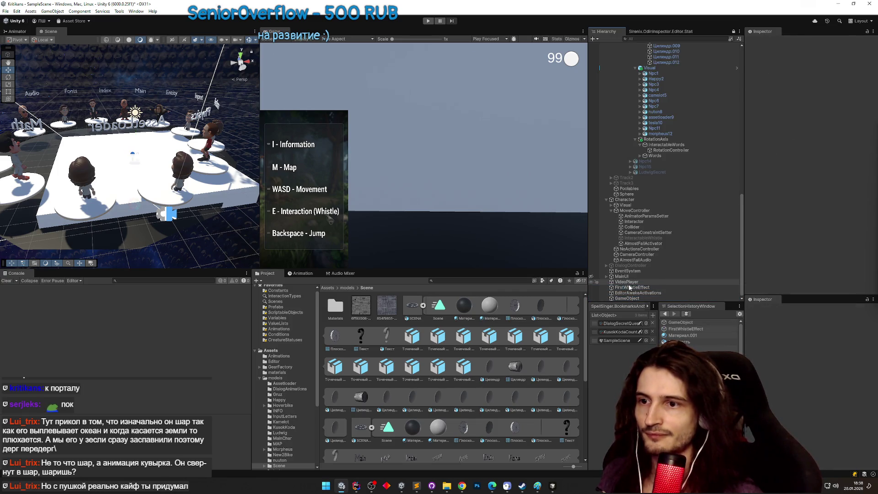
key("Delete")
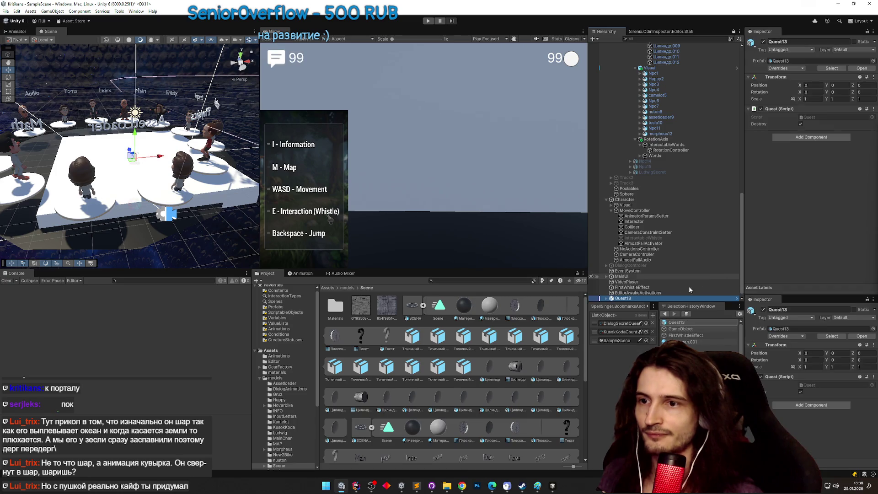
left_click(640, 299)
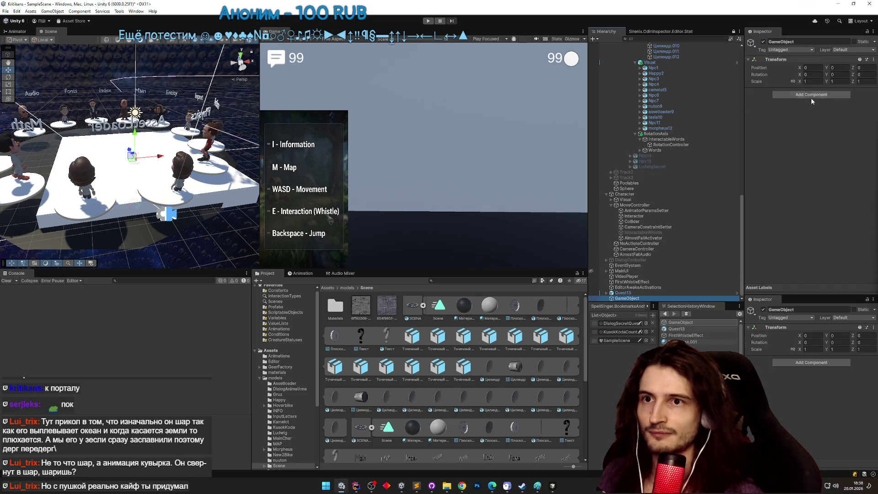
Add a Cube inside the new GameObject, raise it to Y 0.88, and assign a texture material.
right_click(622, 293)
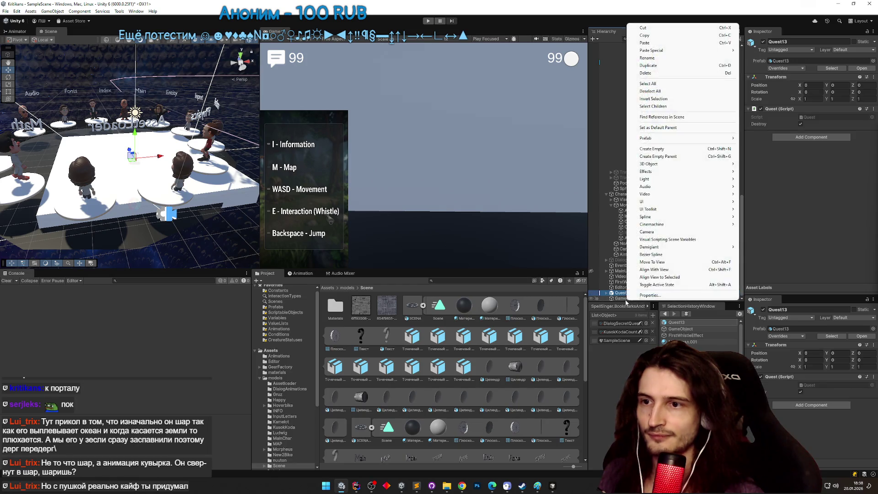
right_click(624, 298)
mouse_move(700, 164)
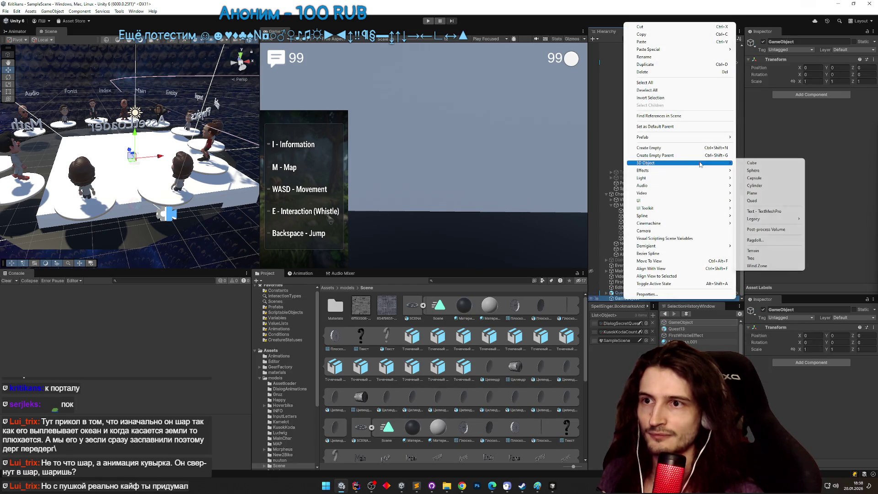
left_click(754, 163)
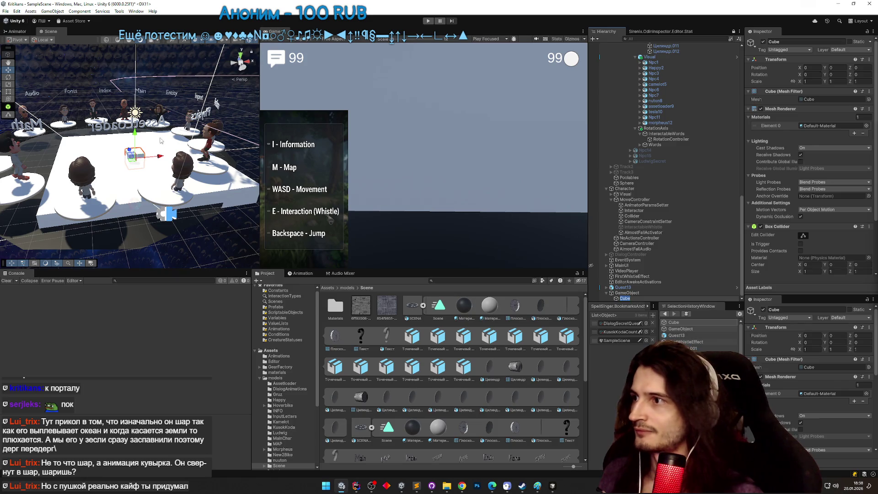
left_click_drag(135, 136, 136, 127)
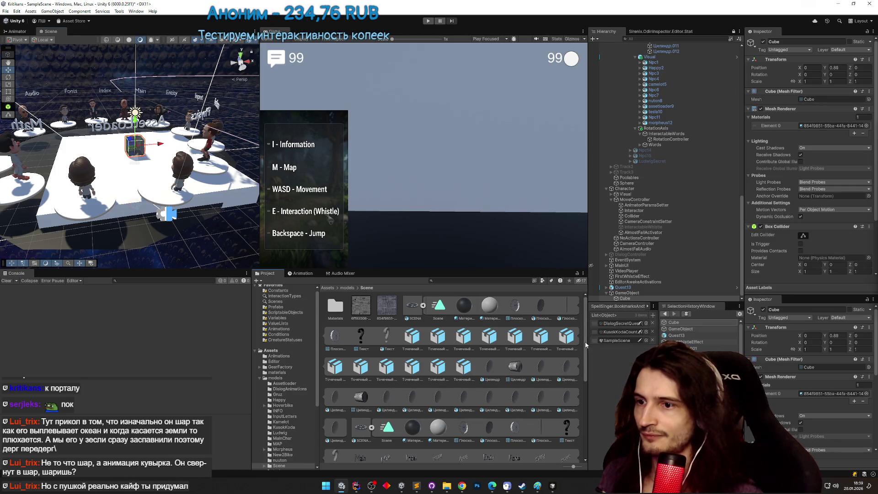
left_click_drag(585, 344, 581, 441)
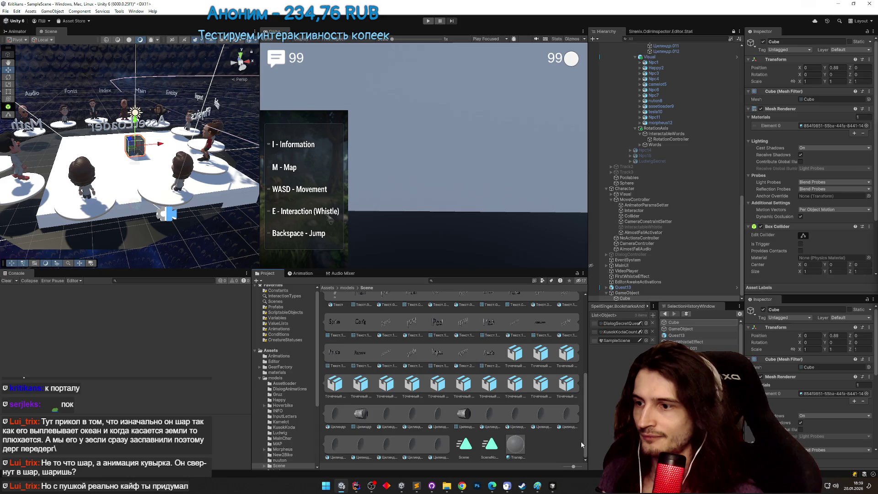
left_click_drag(581, 440, 588, 325)
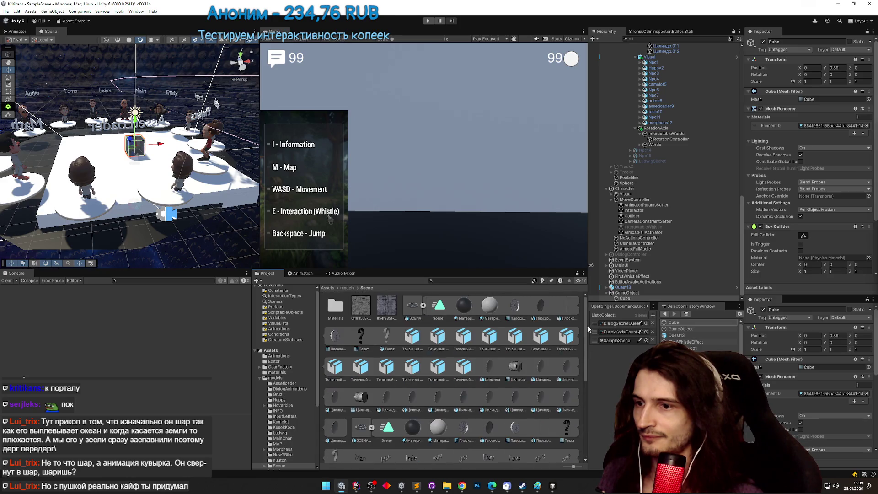
Collapse both SCENA models, open their Materials folder, and drop a material onto the scene cube.
left_click(423, 306)
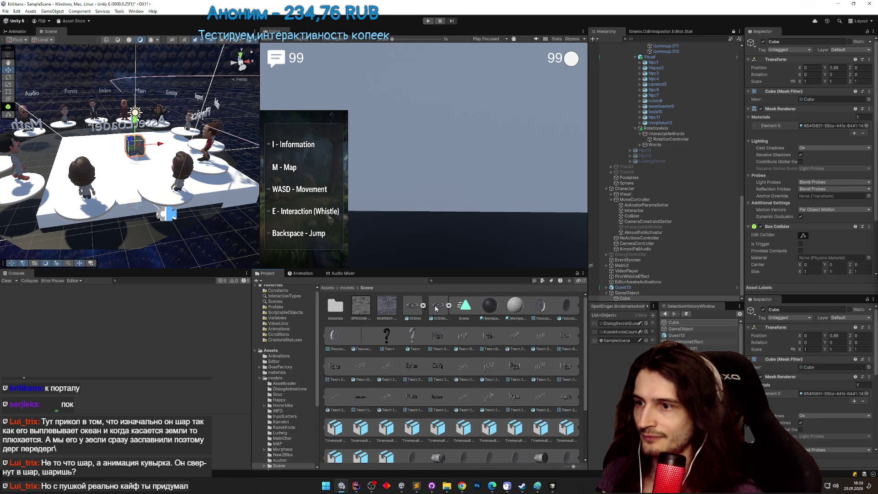
left_click(441, 307)
left_click(446, 306)
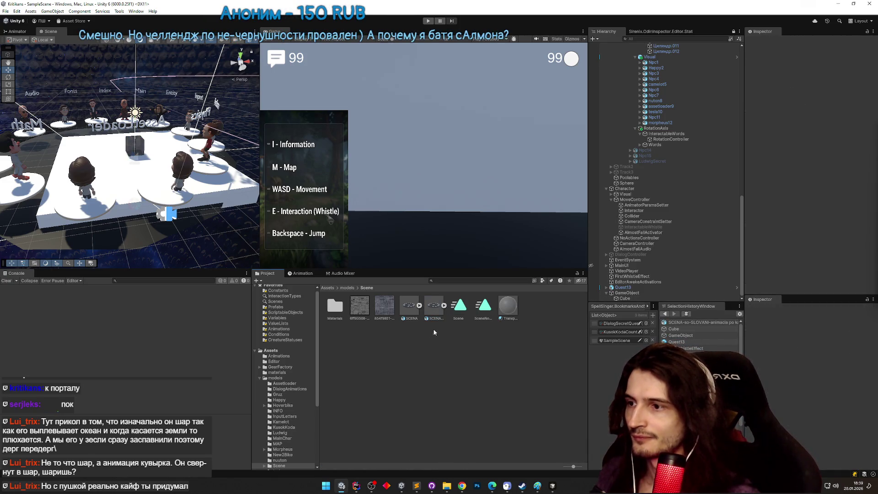
double_click(338, 307)
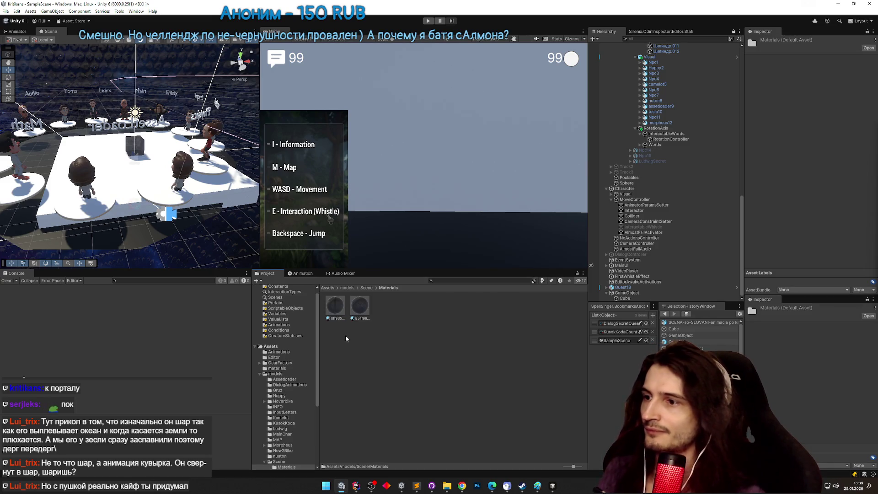
mouse_move(338, 307)
left_mouse_down()
mouse_move(160, 210)
mouse_move(139, 237)
left_mouse_up()
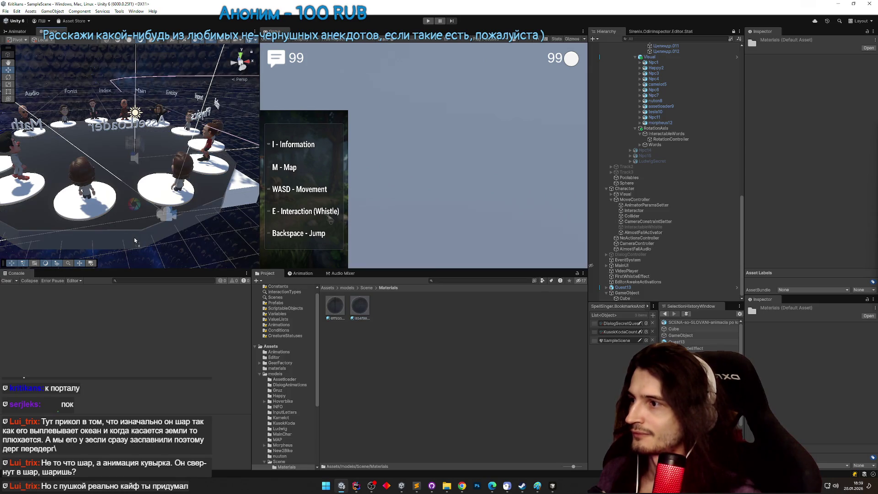
mouse_move(134, 236)
left_mouse_down()
mouse_move(137, 249)
mouse_move(73, 235)
left_mouse_up()
left_click(73, 235)
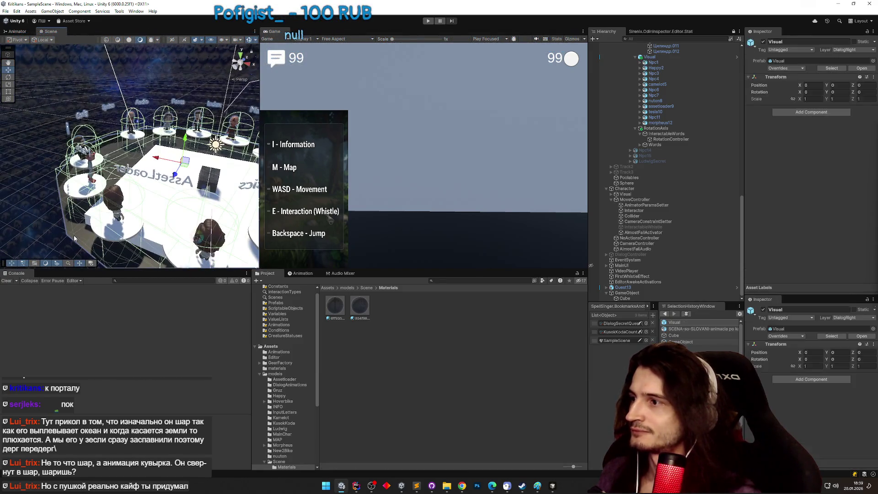
Apply imported materials to the ground plane Плоскость and pedestals Цилиндр through Цилиндр.012.
left_click(98, 256)
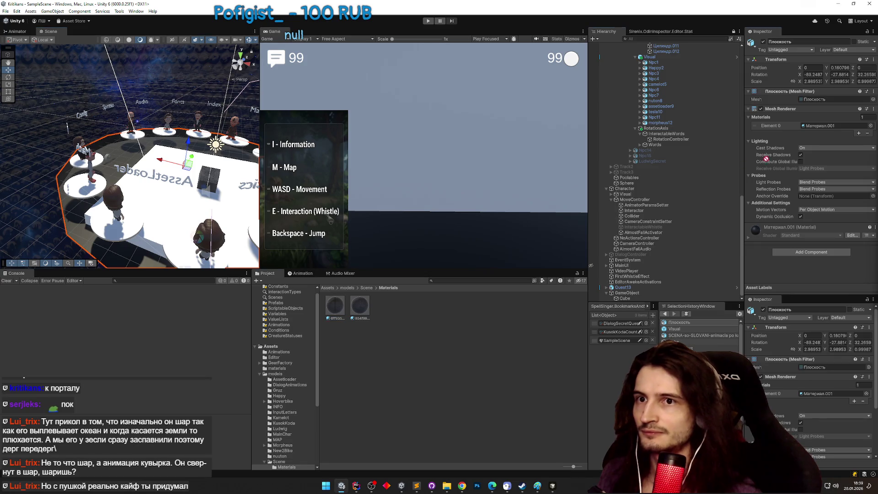
mouse_move(812, 130)
left_mouse_down()
mouse_move(173, 220)
mouse_move(232, 228)
left_mouse_up()
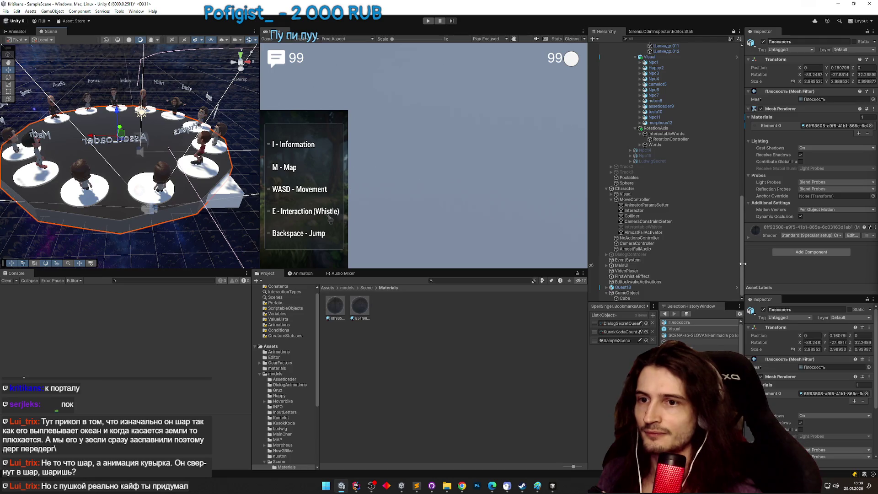
scroll(740, 229, "up", 10)
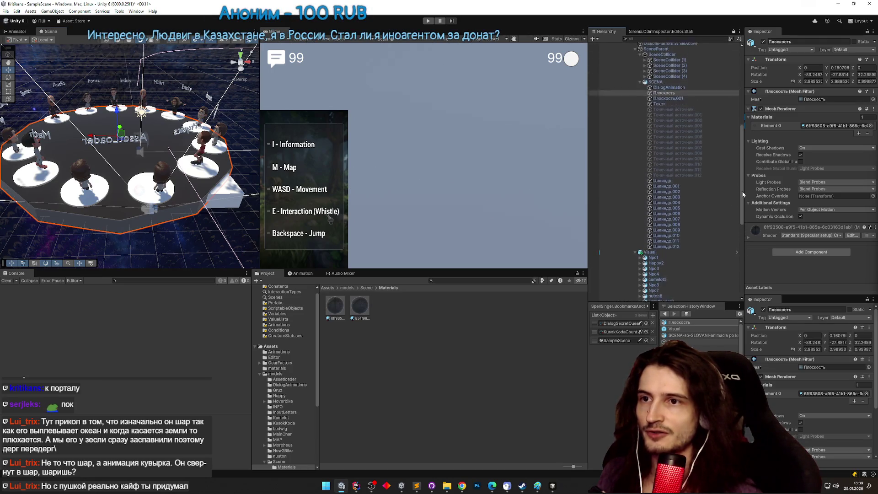
left_click(661, 194)
left_click(670, 260, "shift")
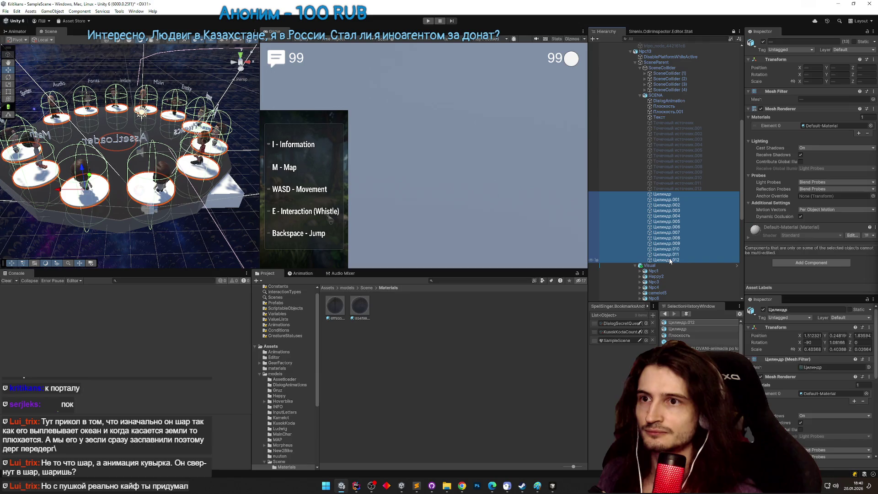
left_click_drag(352, 313, 817, 127)
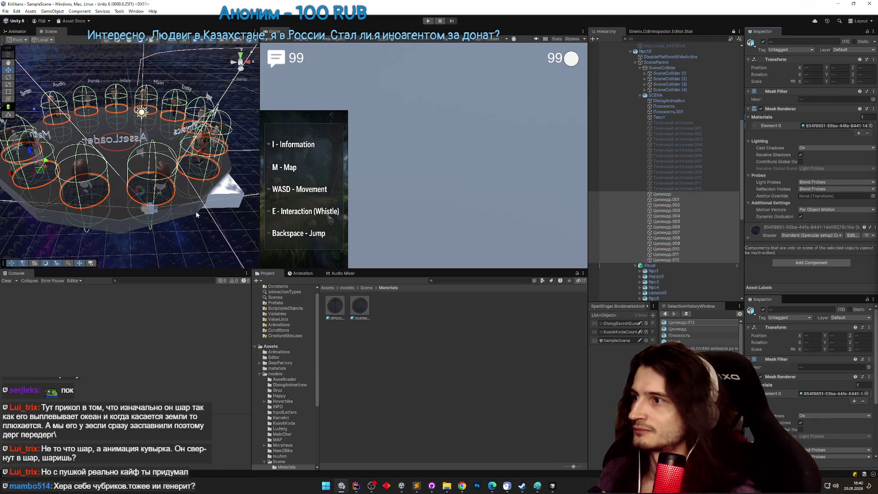
Frame the Sphere, then select and delete the test cube.
left_click(187, 230)
key("f")
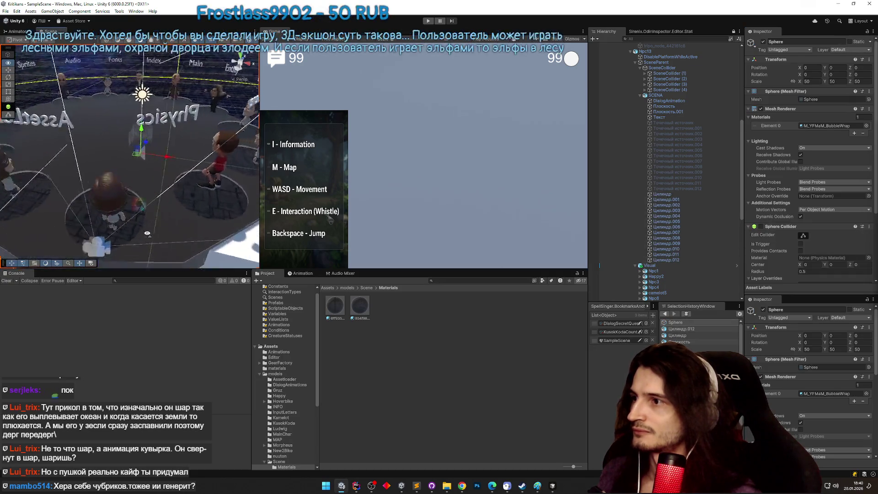
left_click(165, 152)
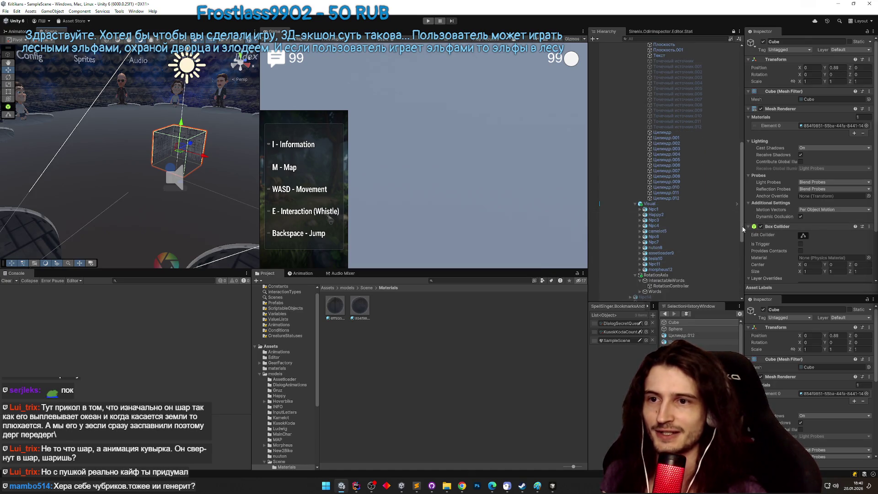
scroll(743, 228, "down", 6)
key("Delete")
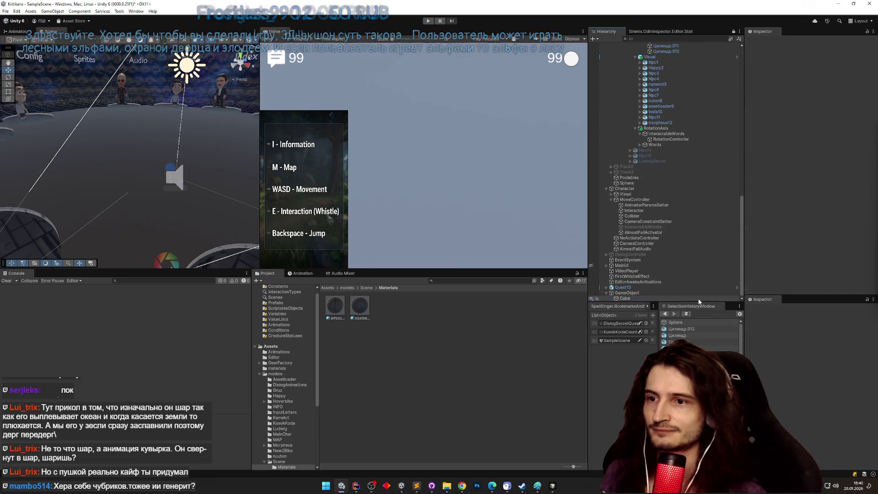
Select and frame the Плоскость platform plane and open its 6ff93508 material in the Inspector.
left_click_drag(247, 226, 210, 198)
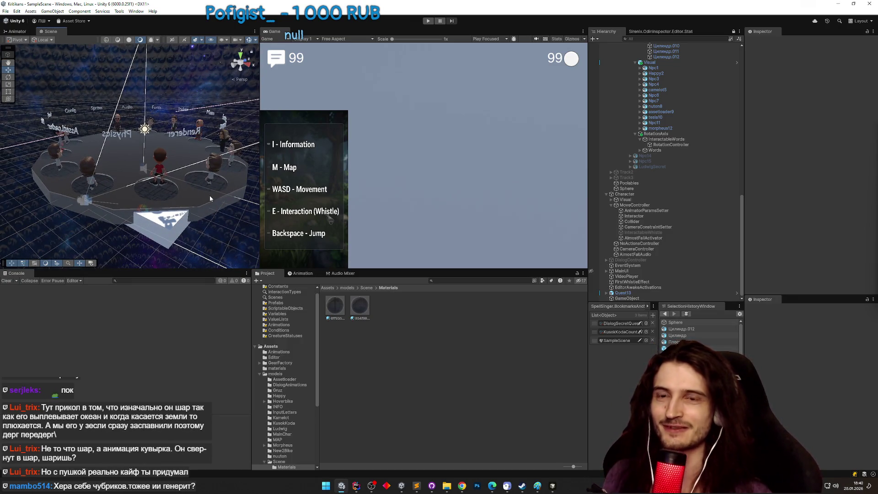
mouse_move(210, 198)
left_mouse_down()
mouse_move(156, 201)
mouse_move(157, 189)
left_mouse_up()
left_click(160, 183)
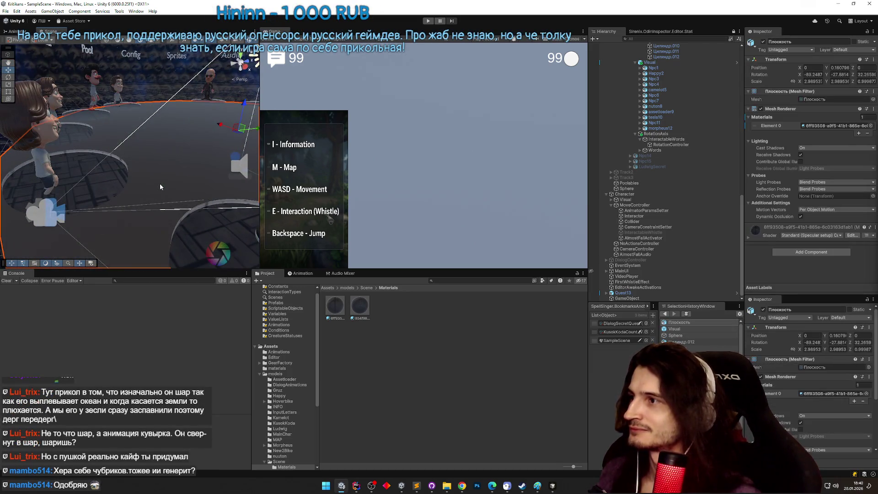
key("f")
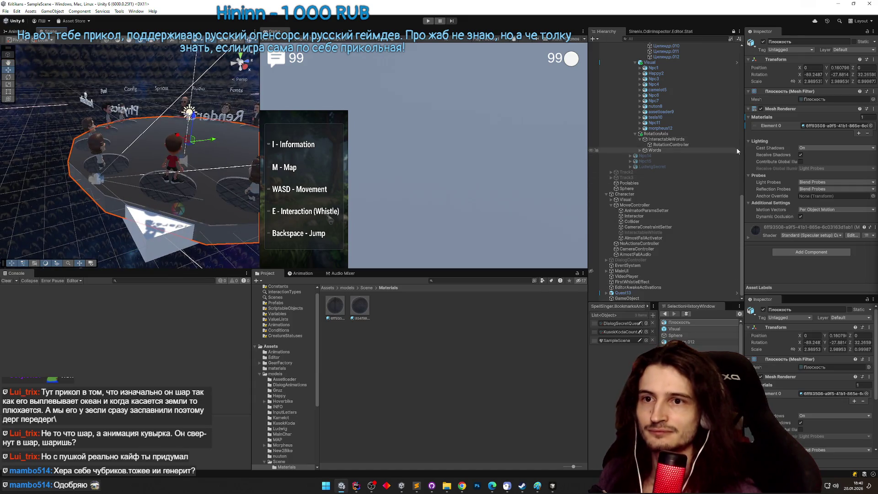
left_click(814, 99)
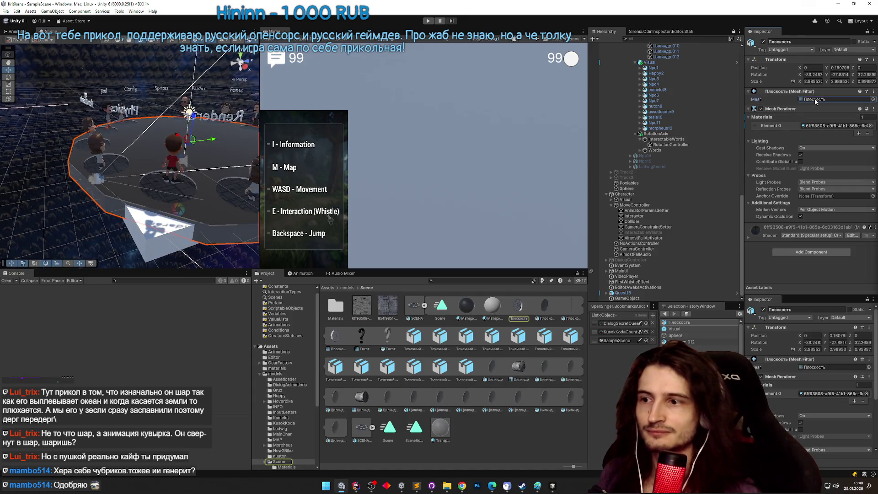
mouse_move(226, 114)
left_mouse_down()
mouse_move(100, 140)
mouse_move(103, 264)
mouse_move(129, 254)
mouse_move(130, 210)
left_mouse_up()
key("f")
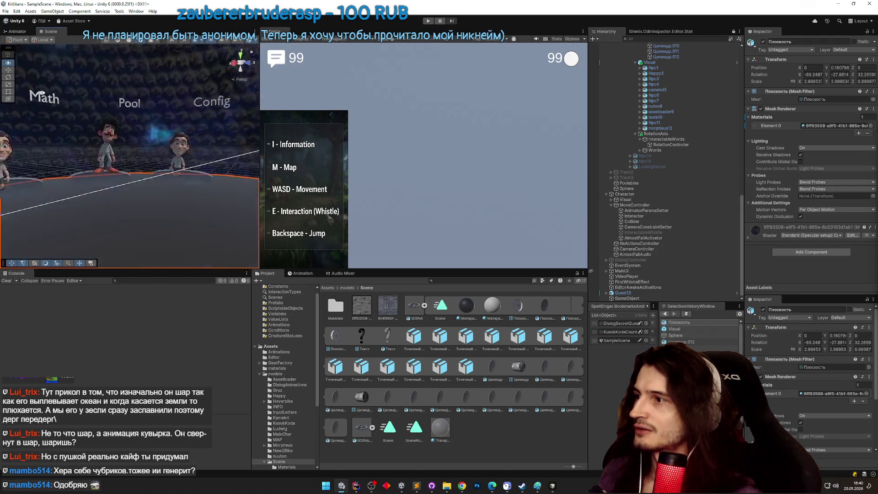
double_click(845, 126)
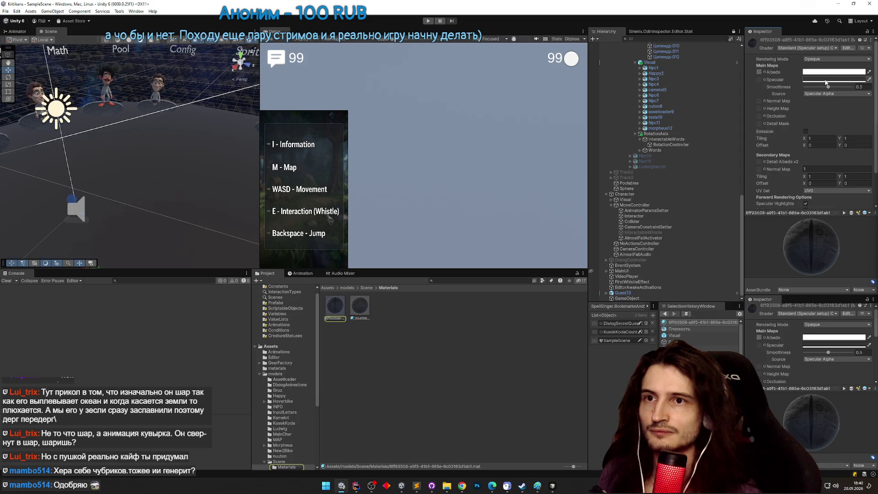
Set the platform material's specular colour to FFFFFF and smoothness to 0.
left_click(825, 81)
left_click_drag(826, 138, 794, 90)
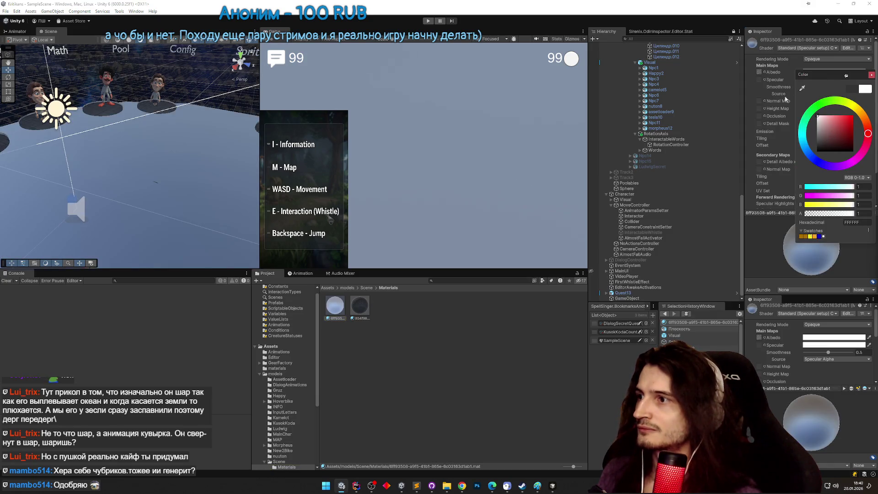
left_click(872, 75)
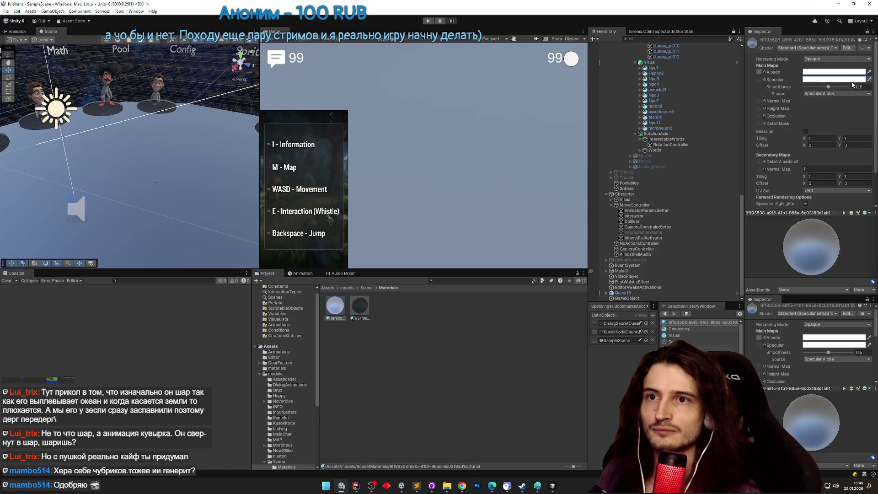
left_click_drag(828, 87, 734, 84)
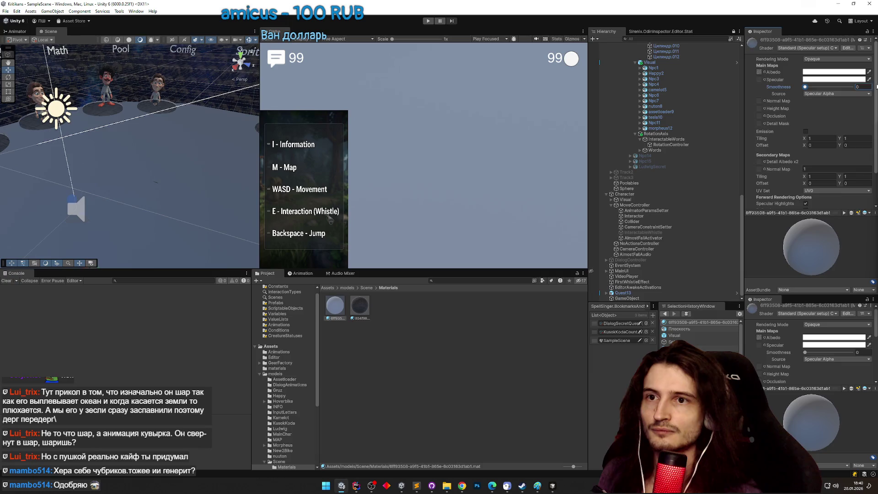
left_click(872, 80)
Switch the material to Standard (Specular setup) and drag a texture onto its slot.
left_click(492, 431)
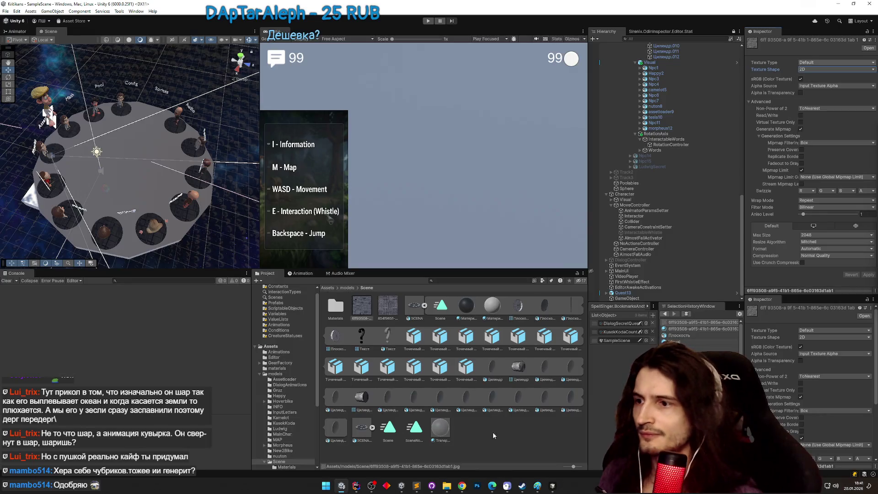
double_click(342, 305)
left_click(343, 304)
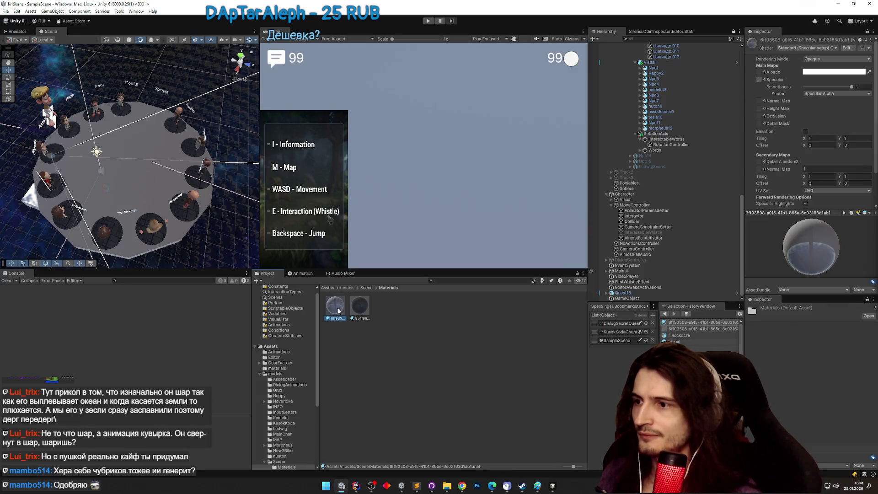
left_click(825, 48)
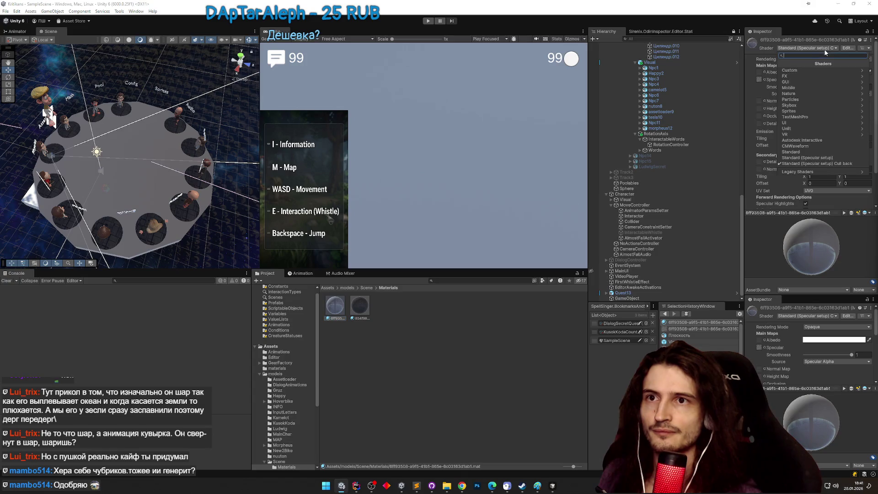
left_click(809, 158)
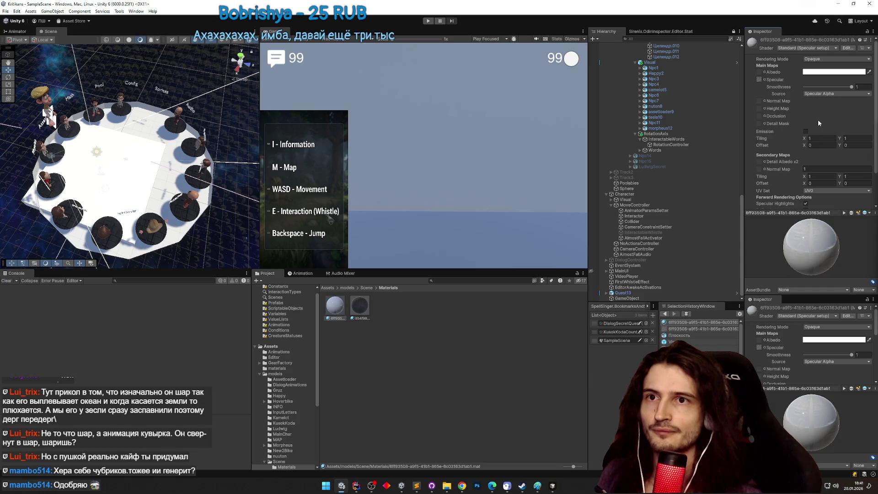
left_click(760, 79)
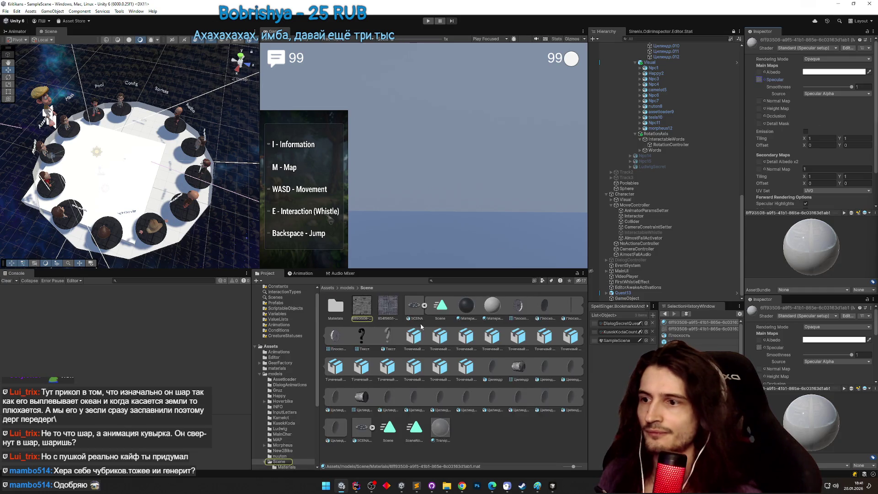
left_click_drag(362, 305, 759, 76)
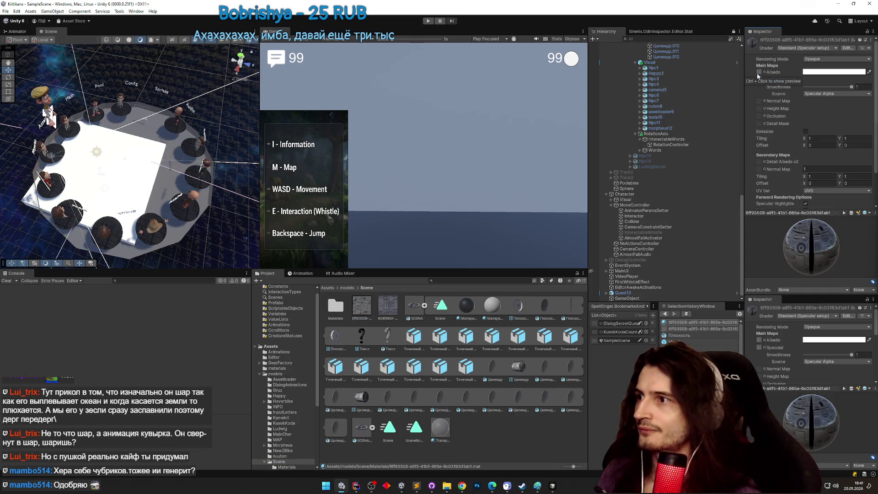
Inspect the floor around a pedestal, then start Play mode with Ctrl+P.
scroll(151, 219, "up", 10)
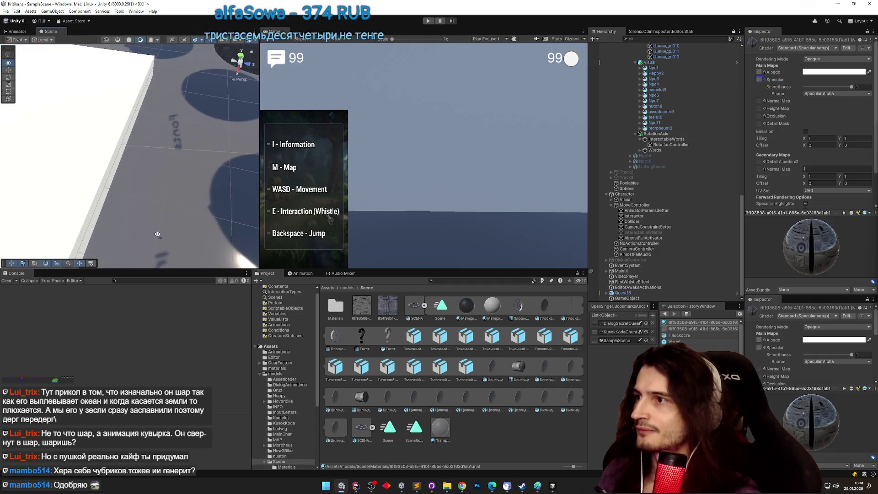
mouse_move(157, 234)
left_mouse_down()
mouse_move(65, 229)
mouse_move(143, 178)
left_mouse_up()
key("ctrl+p")
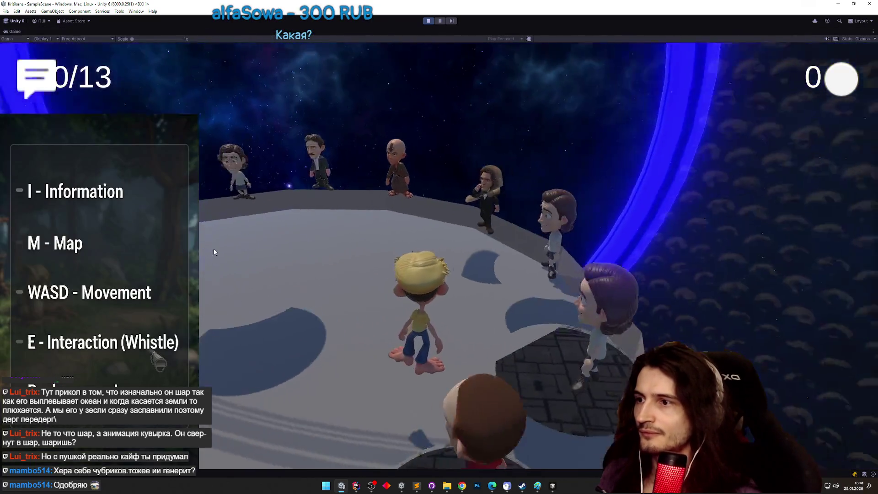
key("w")
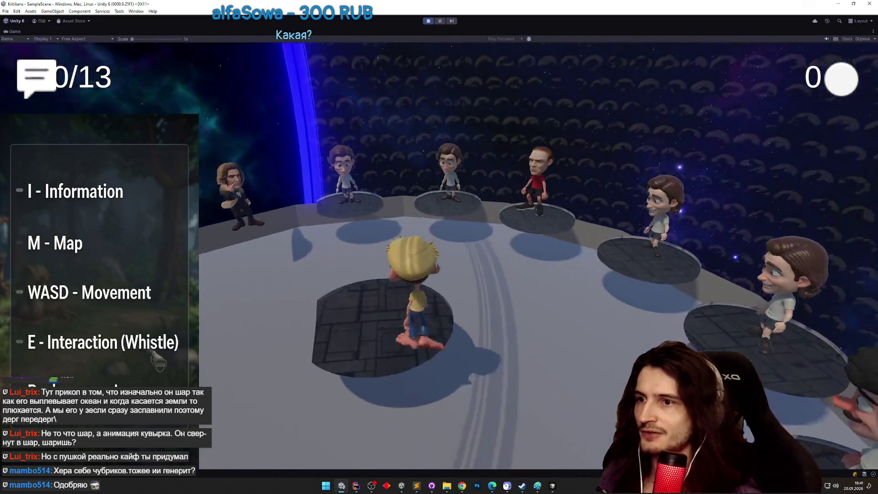
key("a")
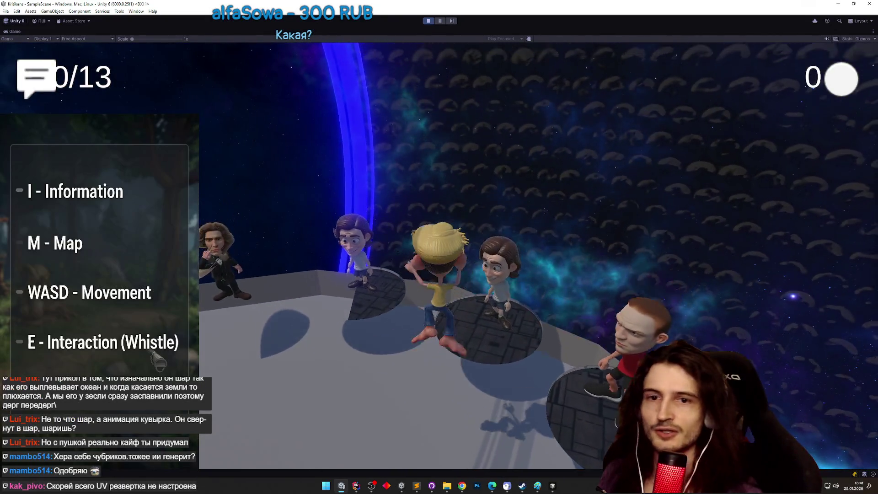
key("s")
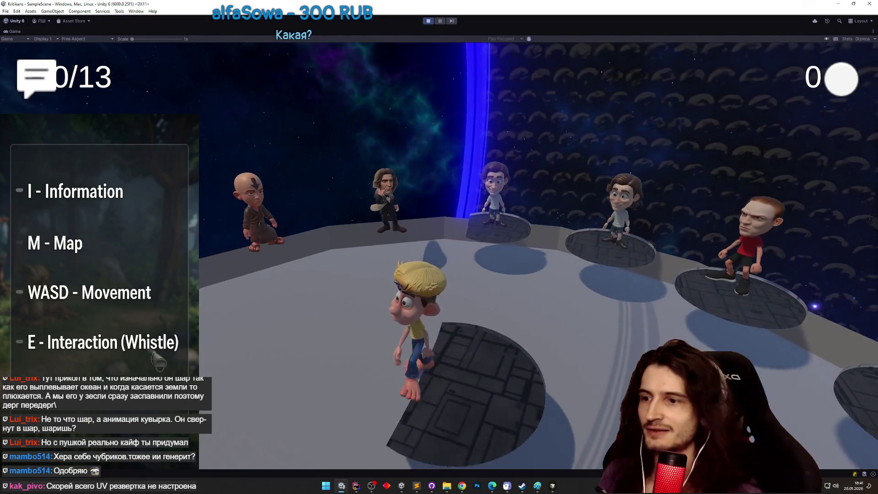
key("d")
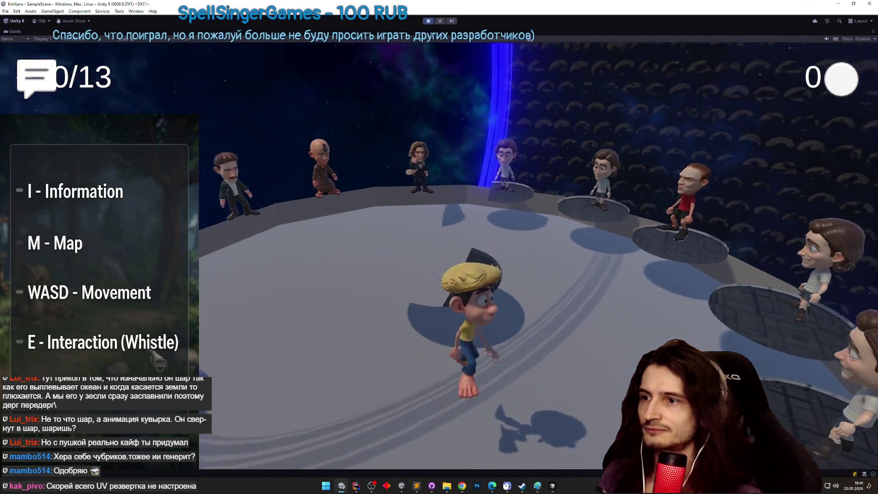
key("d")
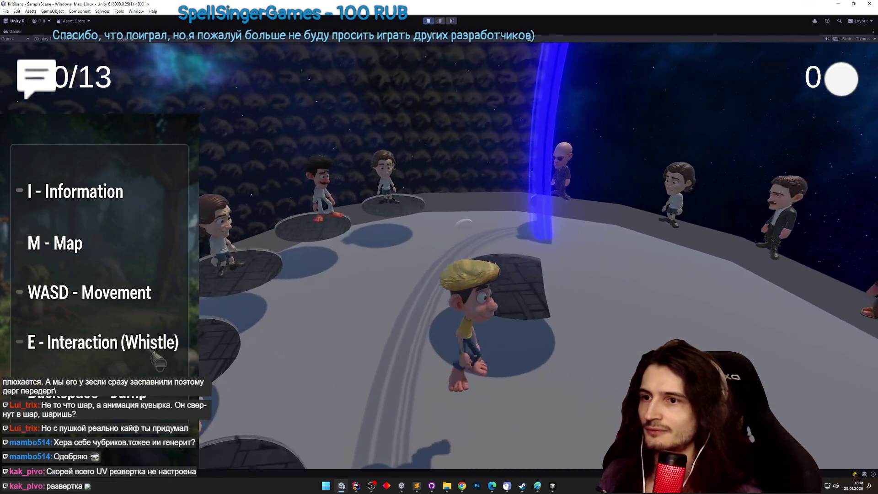
key("s")
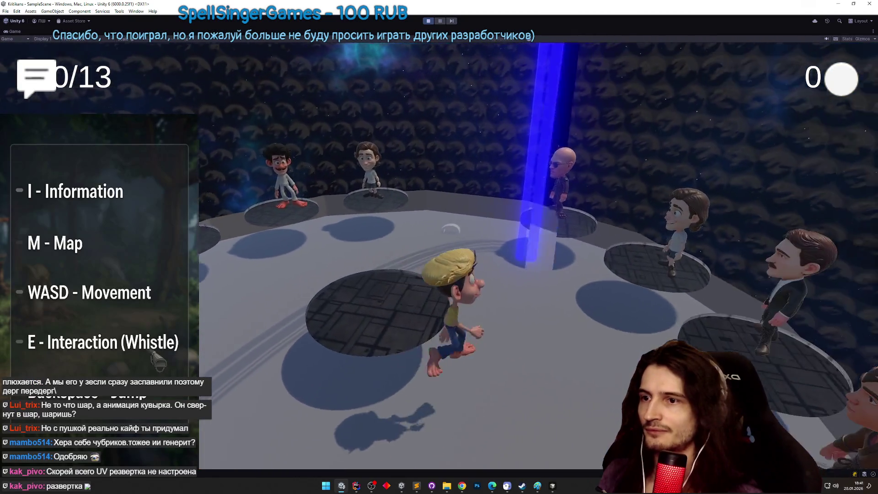
key("a")
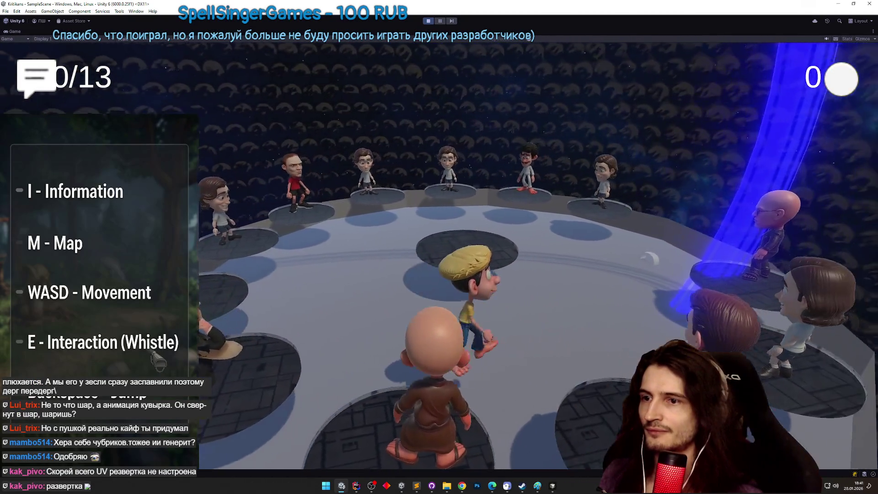
key("w")
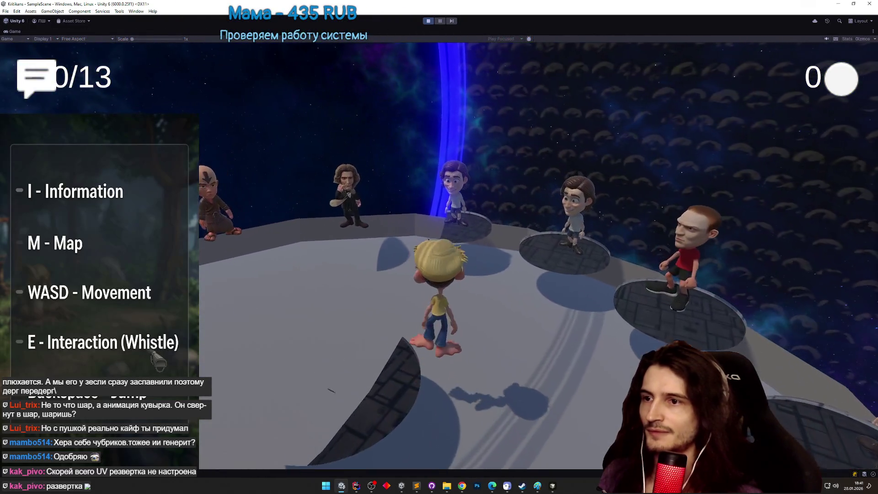
key("ctrl+p")
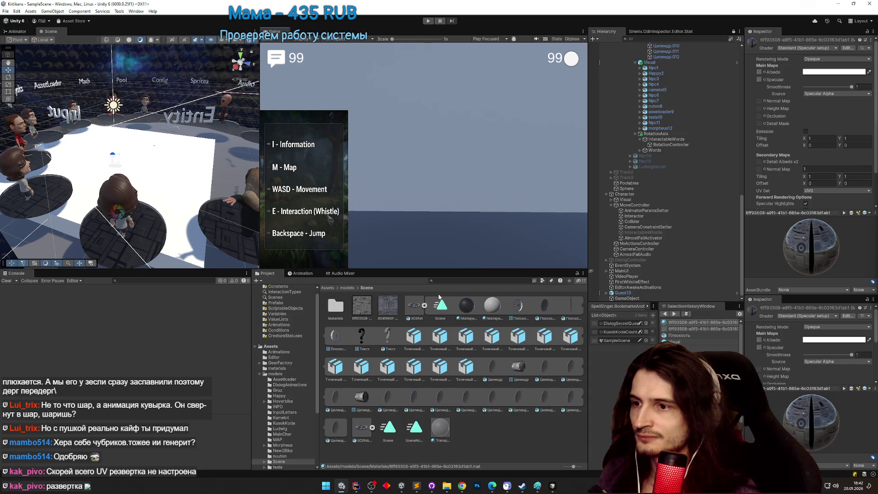
Show Материал.001's Standard shader settings and orbit above the white platform.
left_click(465, 309)
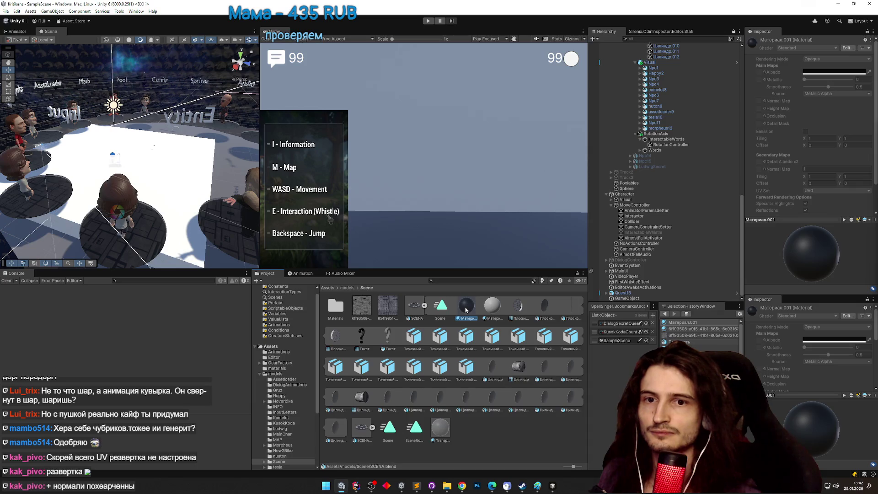
left_click_drag(123, 199, 428, 364)
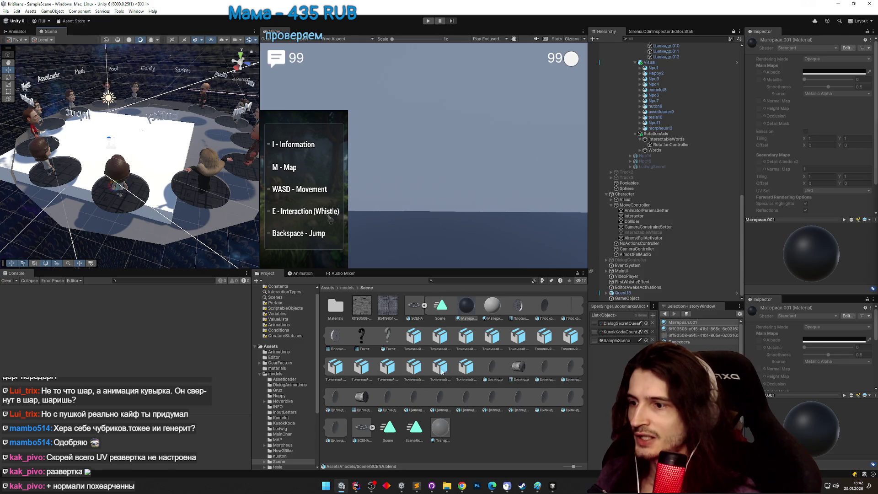
left_click_drag(152, 108, 152, 180)
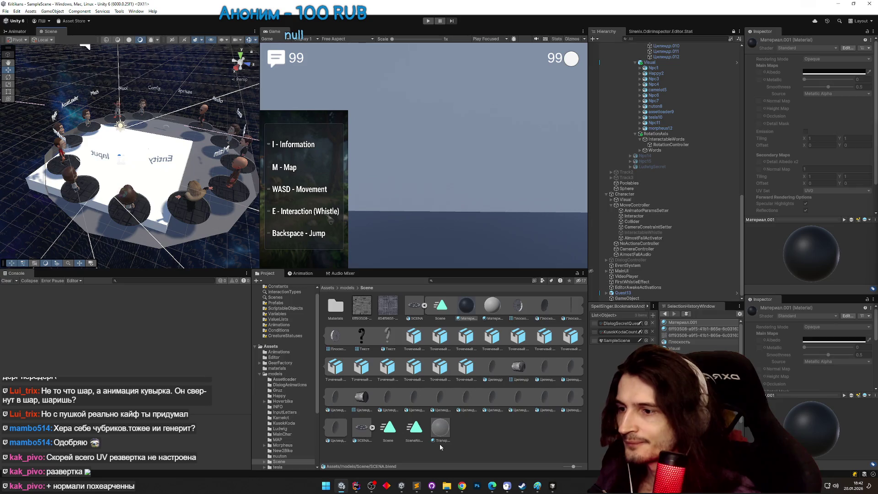
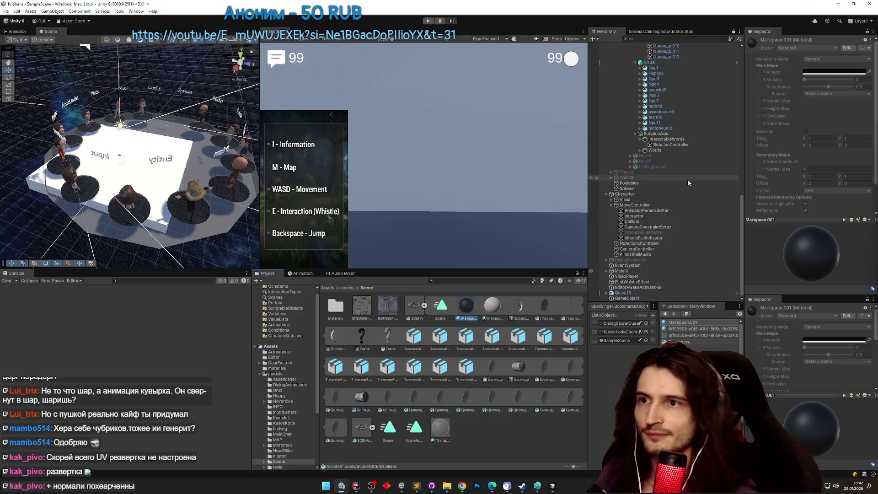
Select the Плоскость and Плоскость.001 floor planes in the Hierarchy.
scroll(704, 183, "up", 3)
left_click_drag(742, 201, 744, 134)
left_click(692, 132)
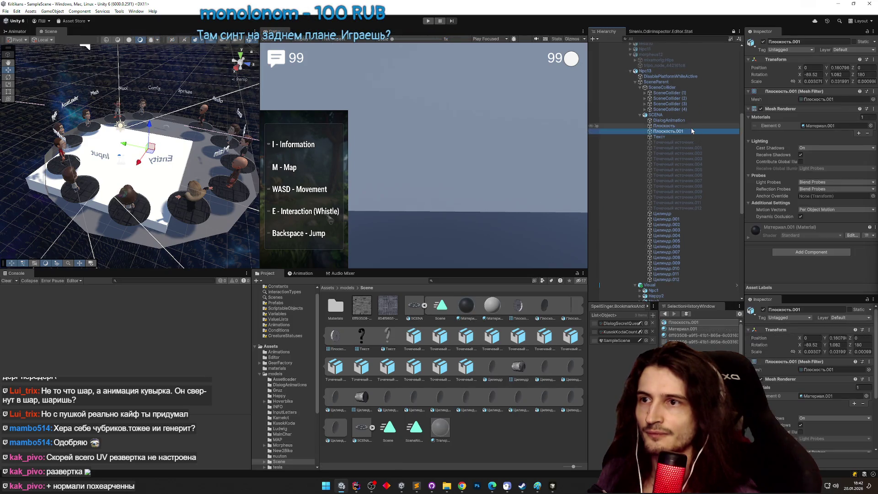
left_click(690, 127)
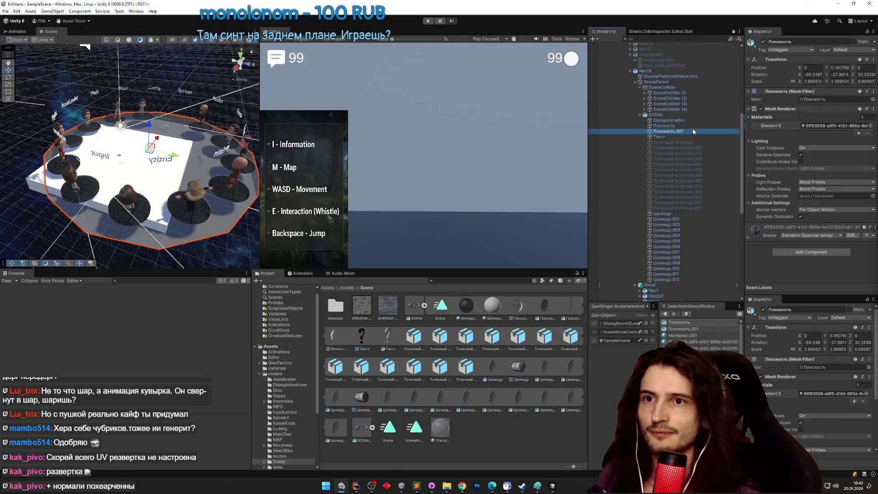
left_click(692, 126)
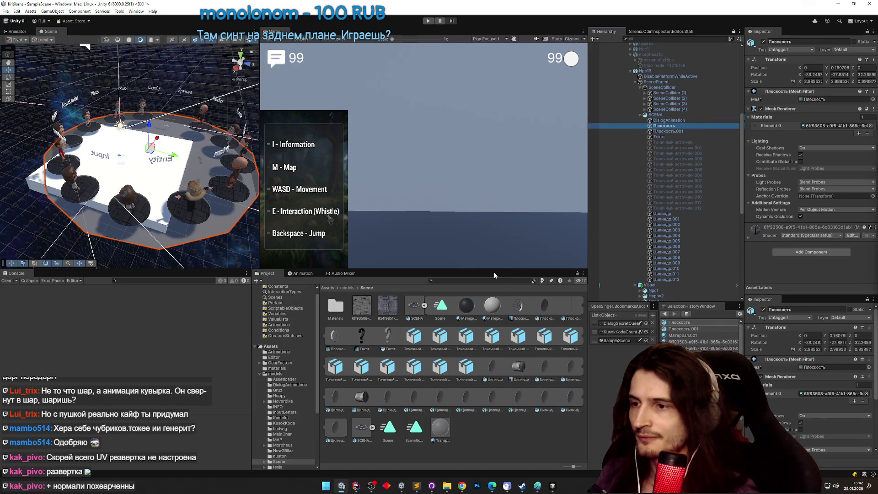
Apply Материал.001 to both floor planes and preview the floor in play mode.
double_click(338, 307)
left_click(673, 131, "shift")
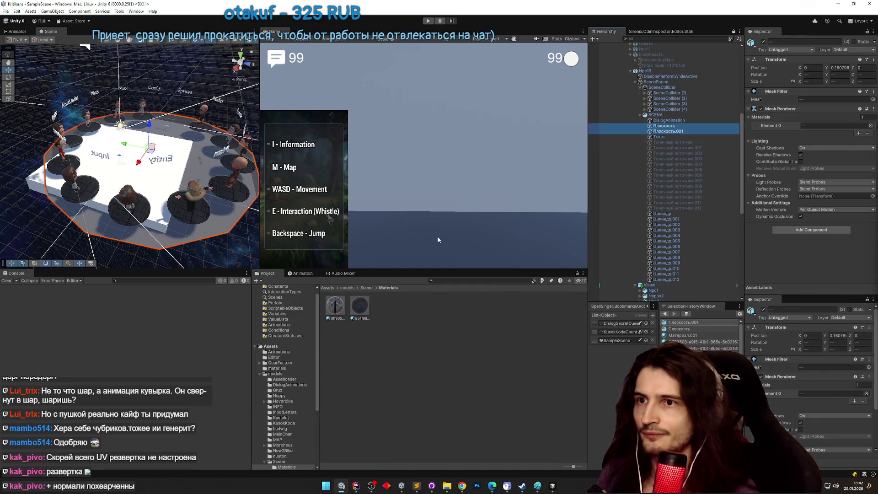
left_click_drag(809, 124, 809, 125)
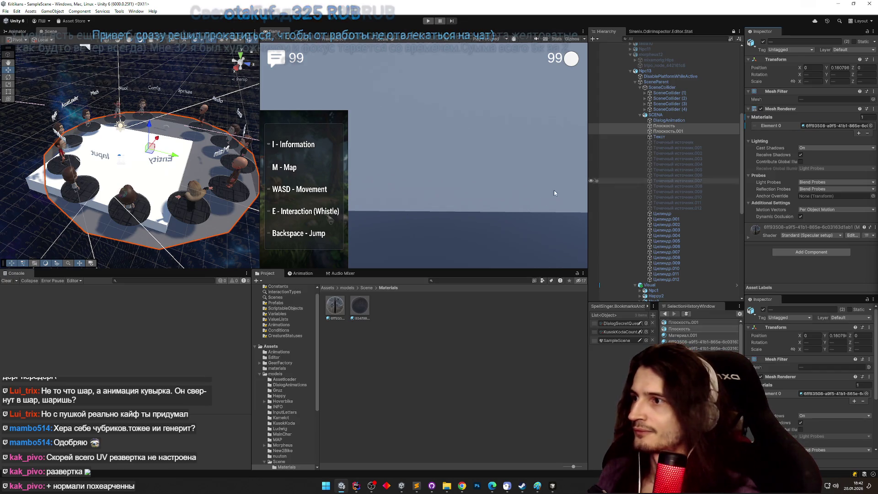
left_click(365, 288)
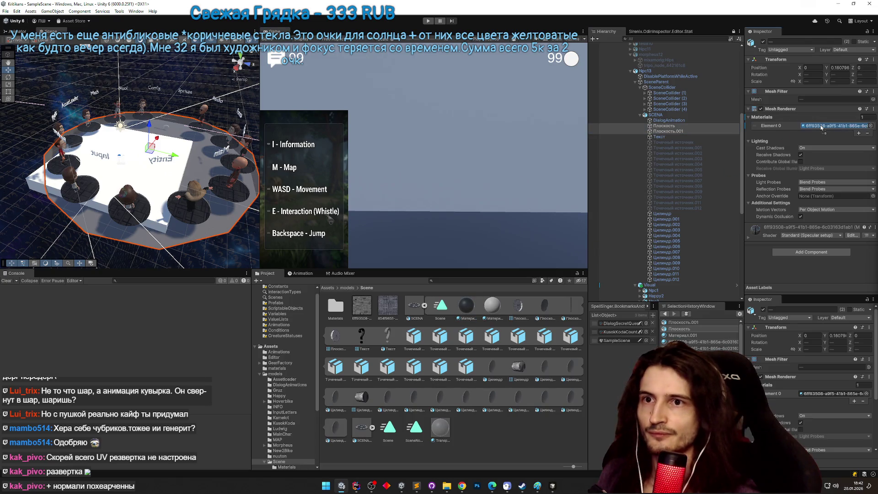
left_click_drag(821, 128, 821, 127)
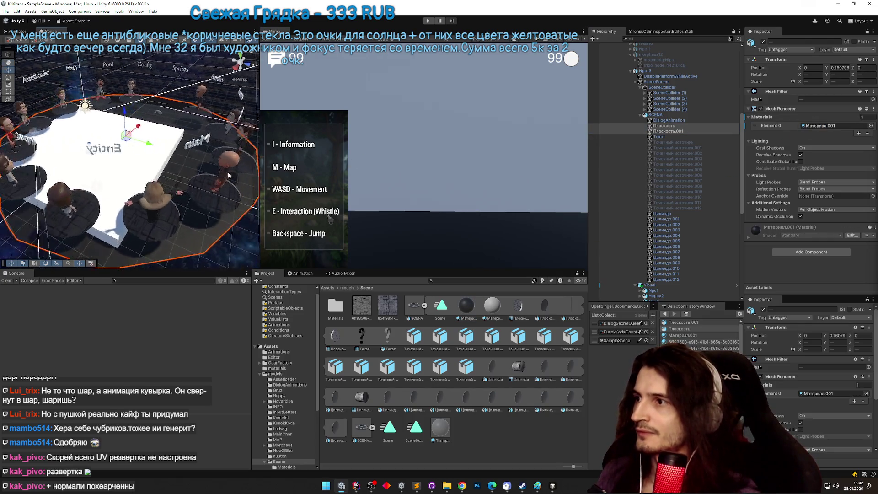
key("ctrl+p")
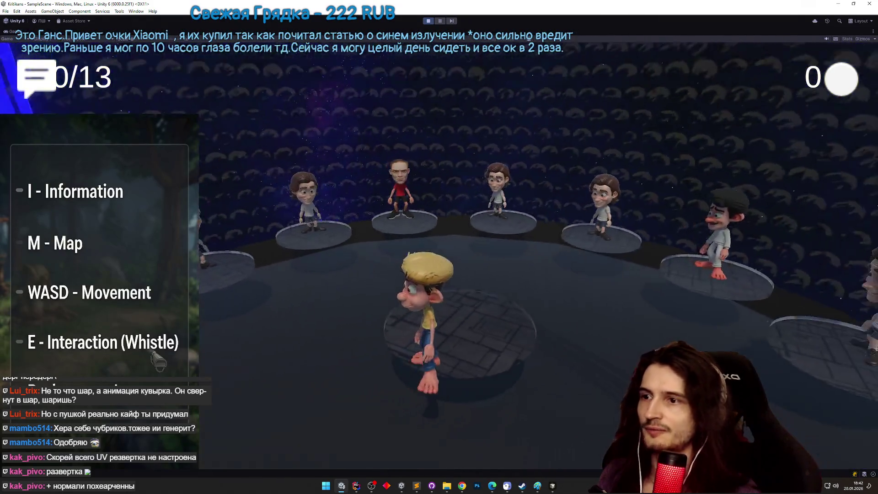
key("ctrl+p")
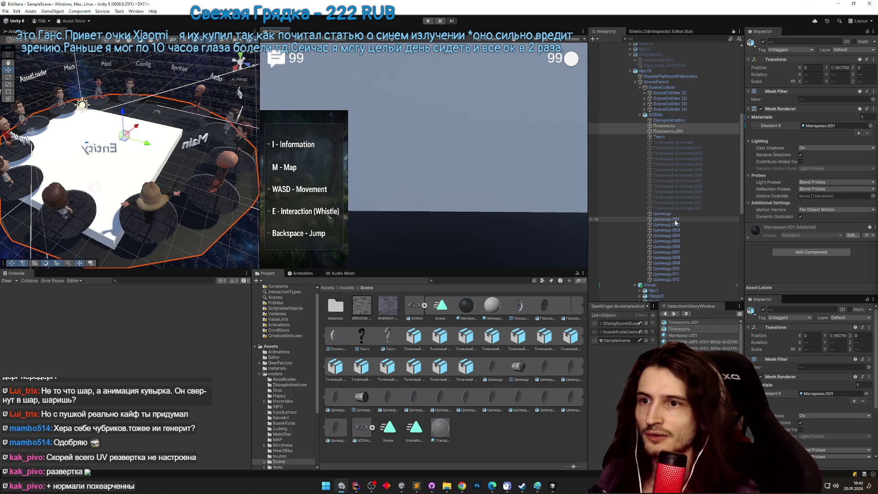
Give cylinders Цилиндр through Цилиндр.012 Материал.003 and start the game to check them.
left_click(663, 214)
left_click(666, 279, "shift")
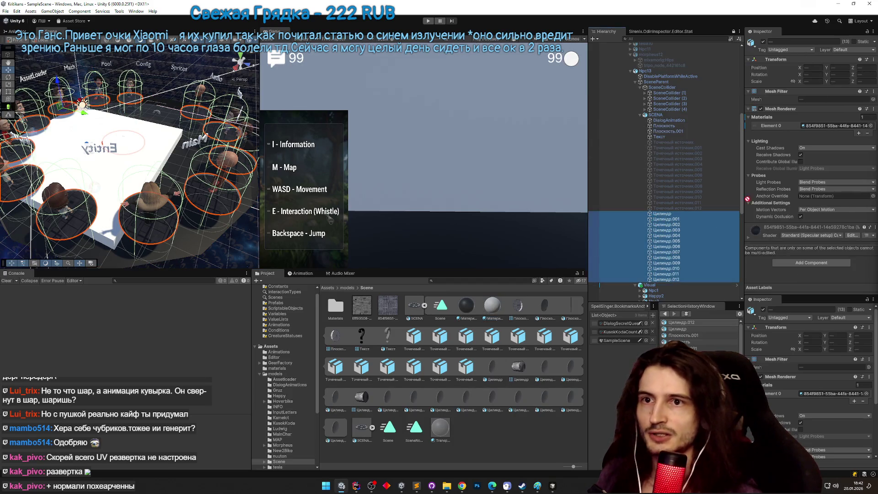
left_click_drag(747, 199, 815, 130)
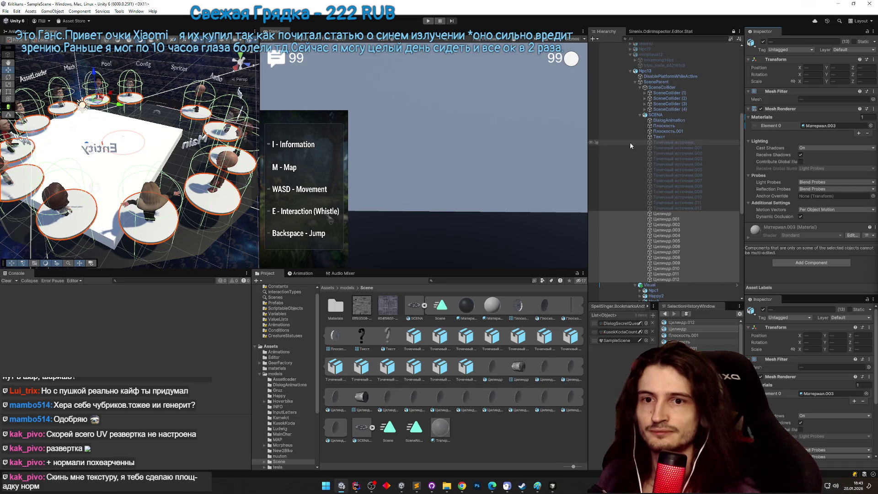
key("ctrl+p")
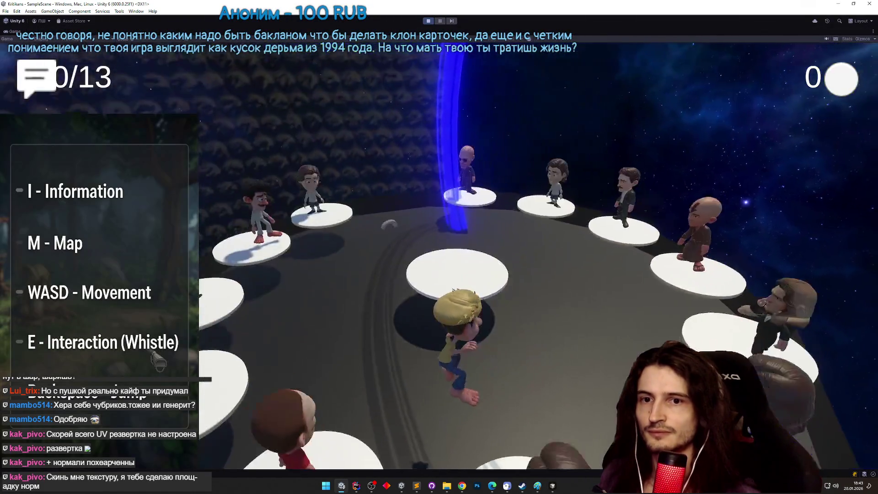
Walk the player with WASD into the pedestal circle and onto the front pedestal.
key("w")
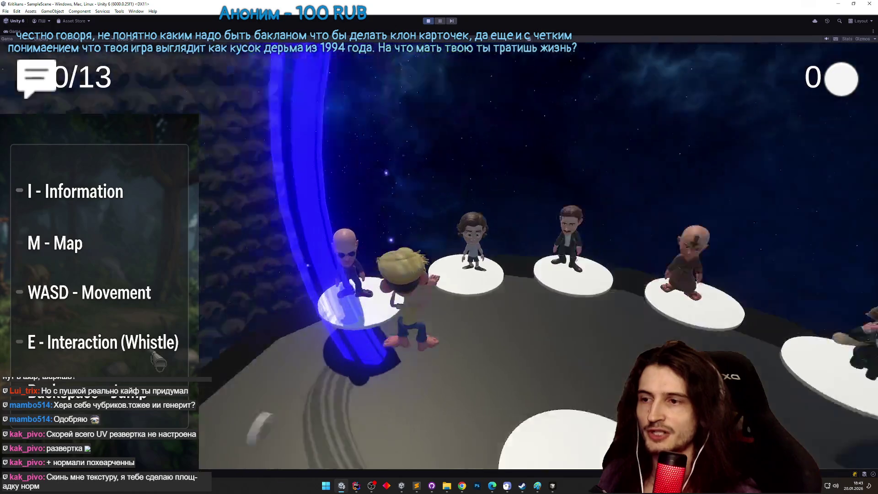
key("d")
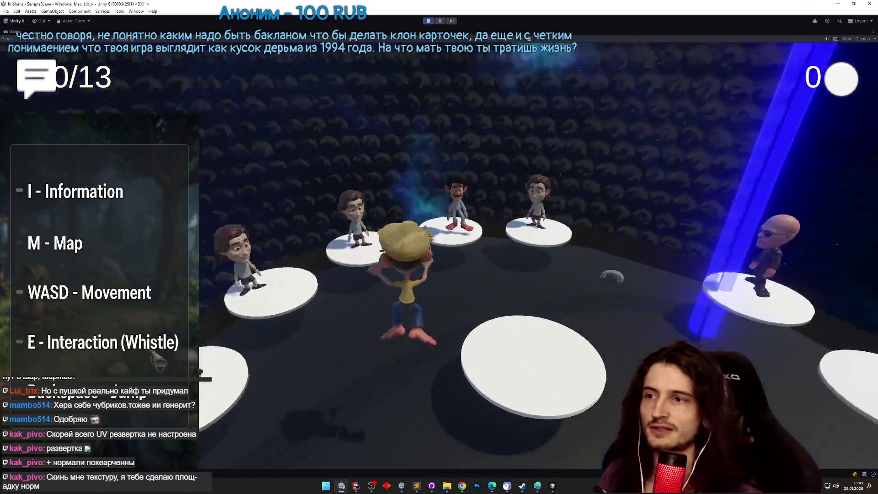
key("d")
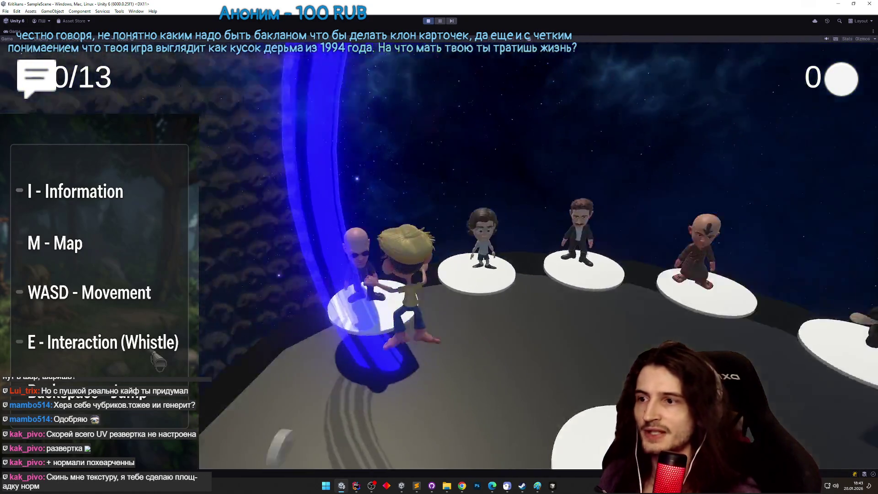
key("s")
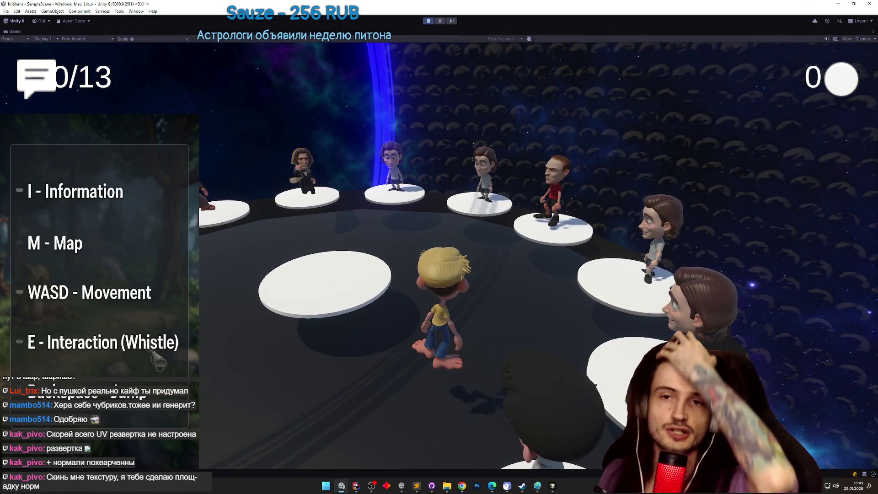
key("w")
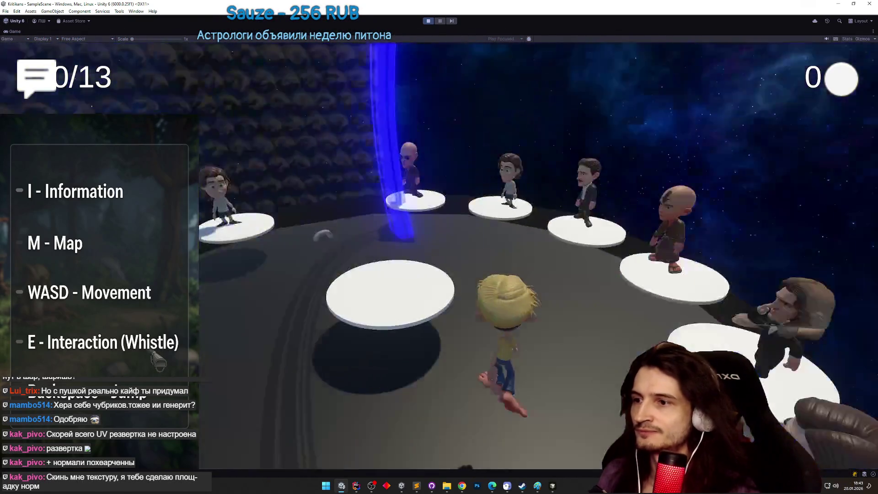
key("s")
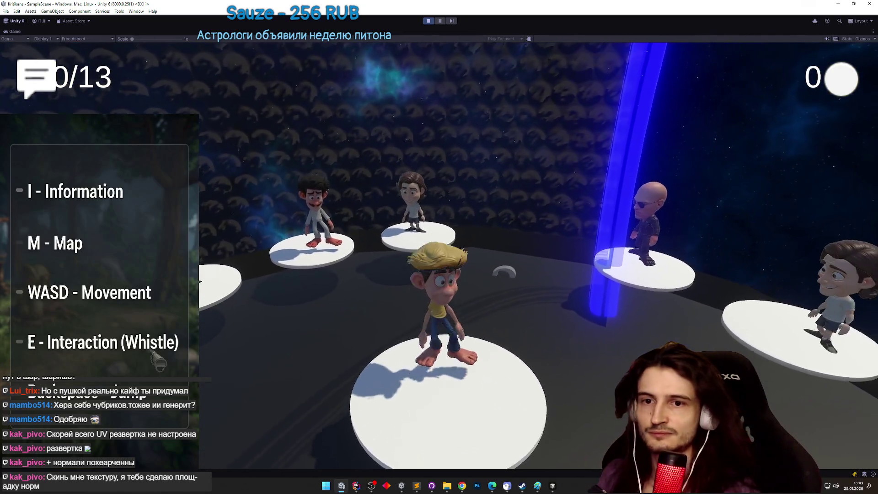
key("w")
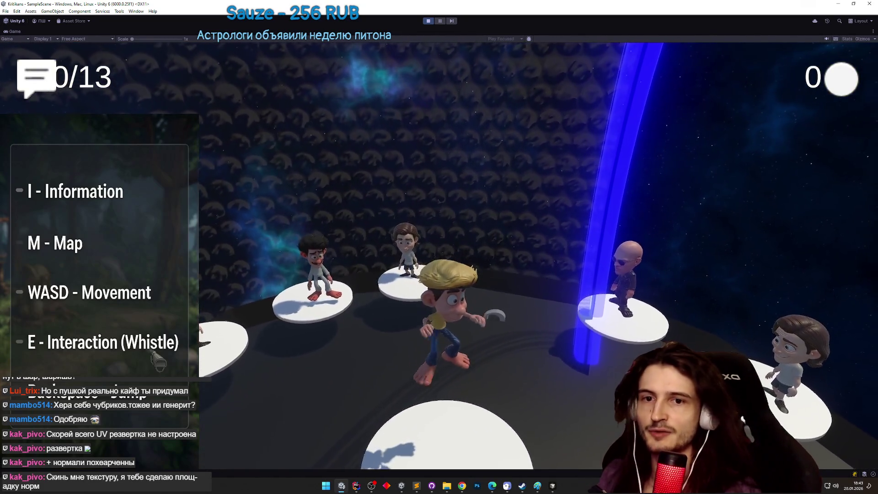
key("s")
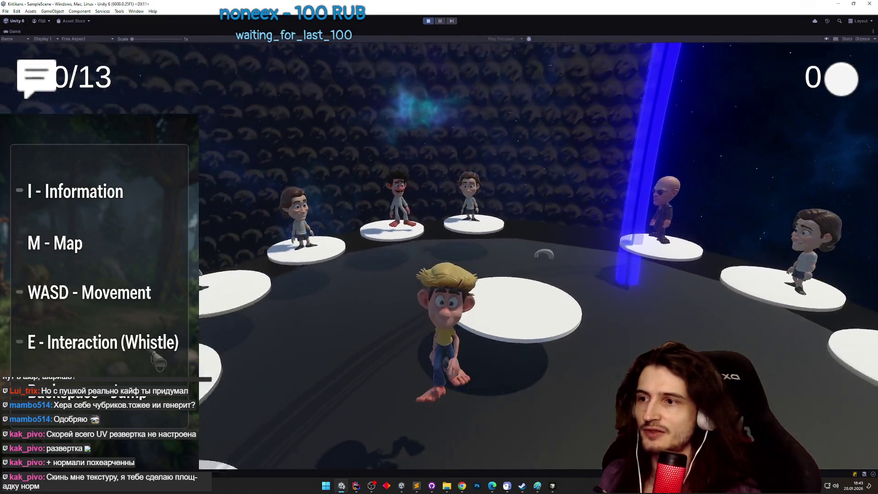
Run the player left and right past the pedestals to the centre platform, then stop play mode.
key("a")
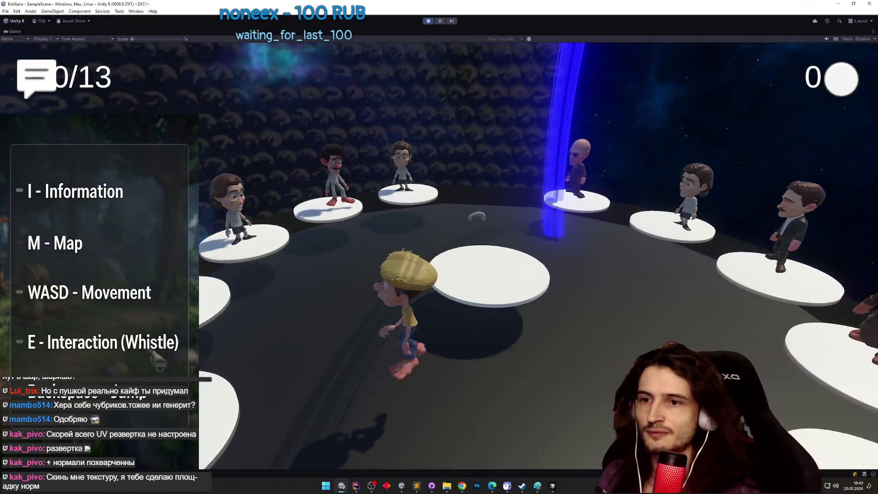
key("d")
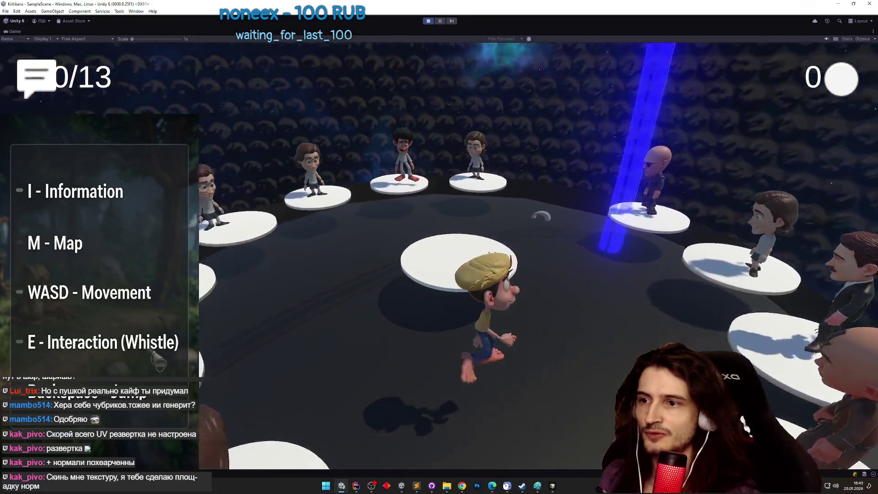
key("d")
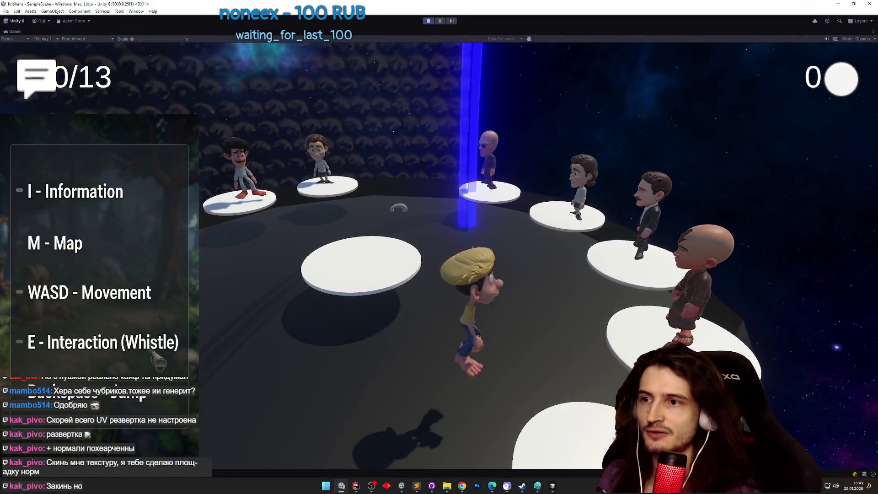
key("a")
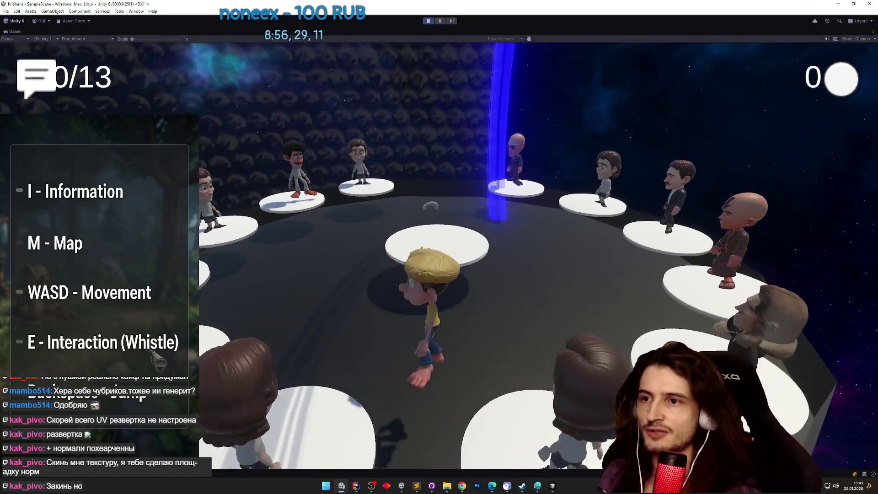
key("a")
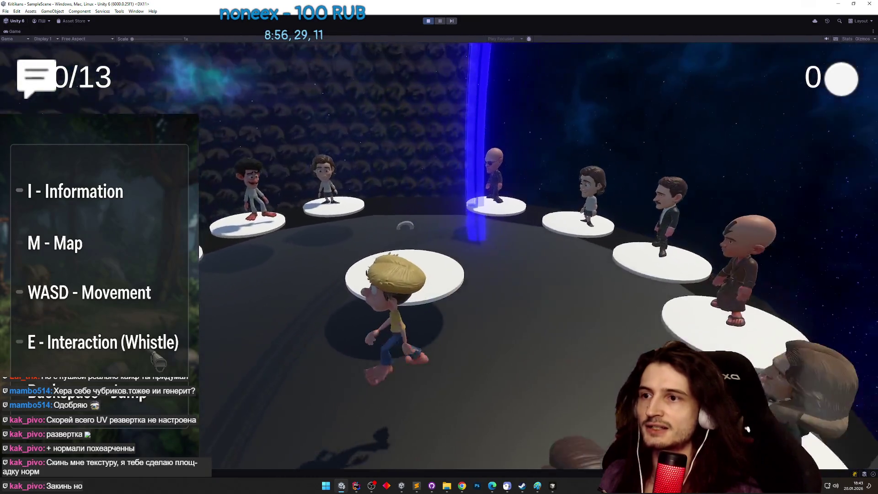
key("a")
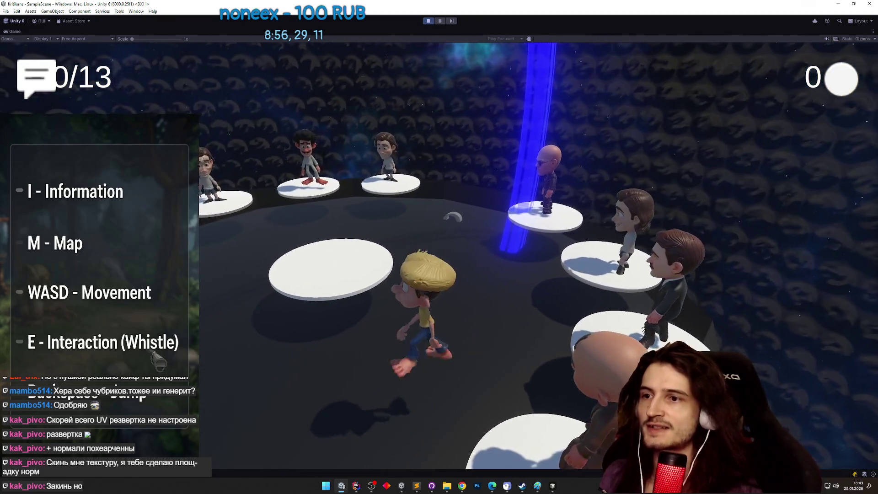
key("d")
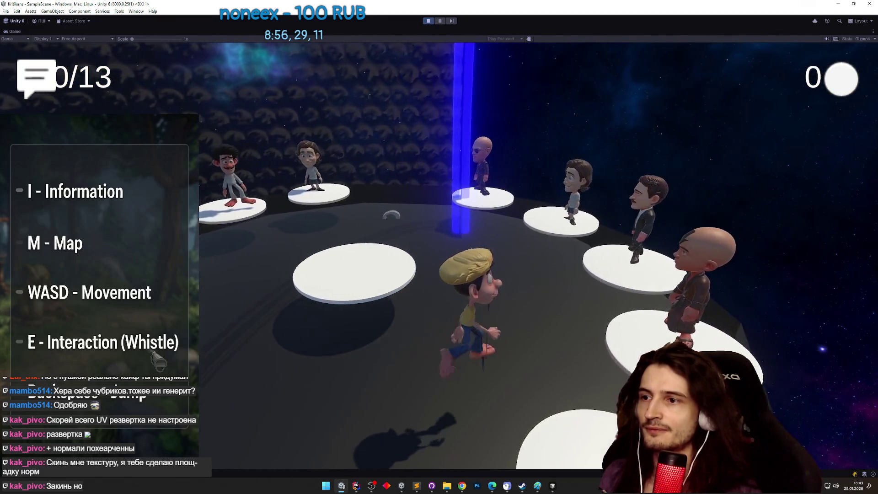
key("w")
key("ctrl+p")
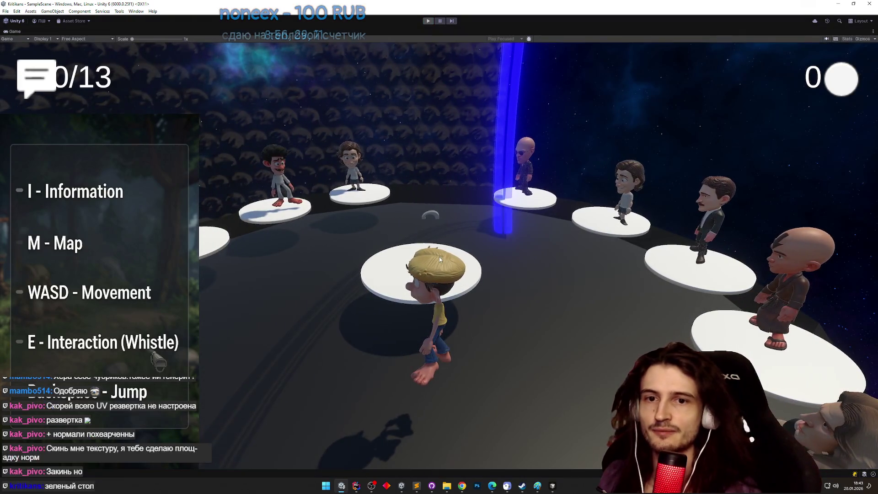
scroll(232, 205, "down", 10)
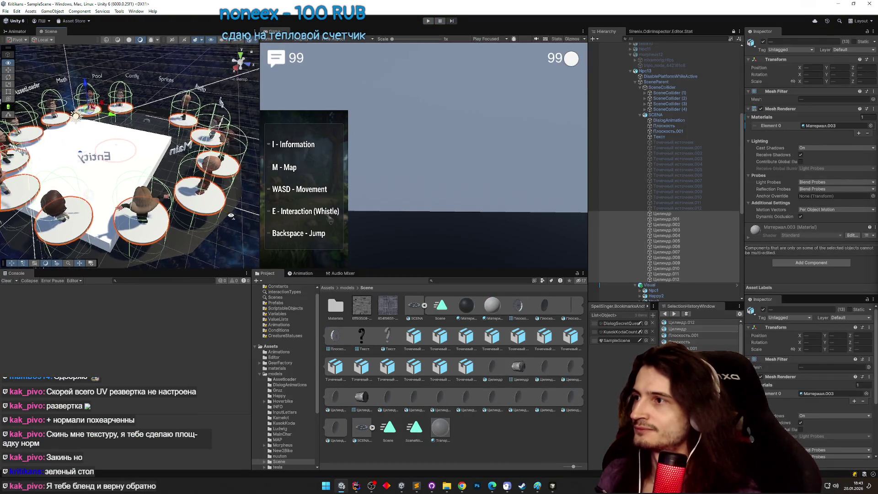
Bring the Telegram Web browser forward and shrink it into a smaller window over the editor.
scroll(231, 205, "up", 2)
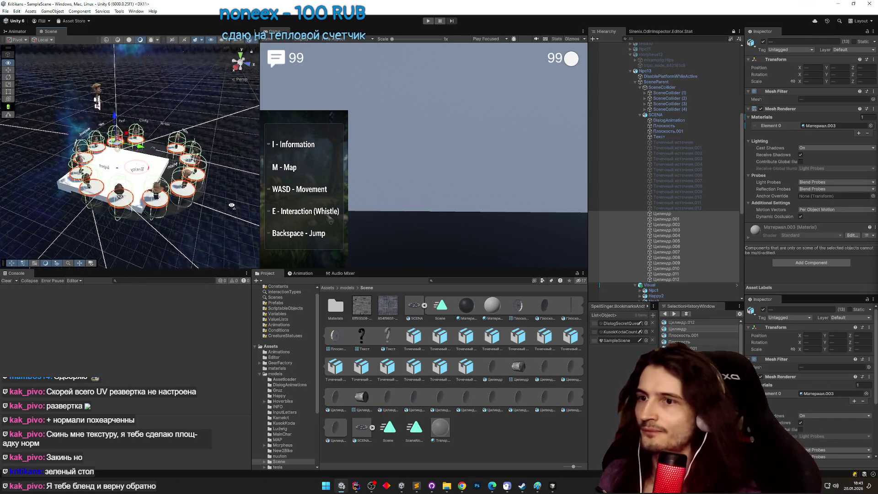
scroll(700, 231, "down", 5)
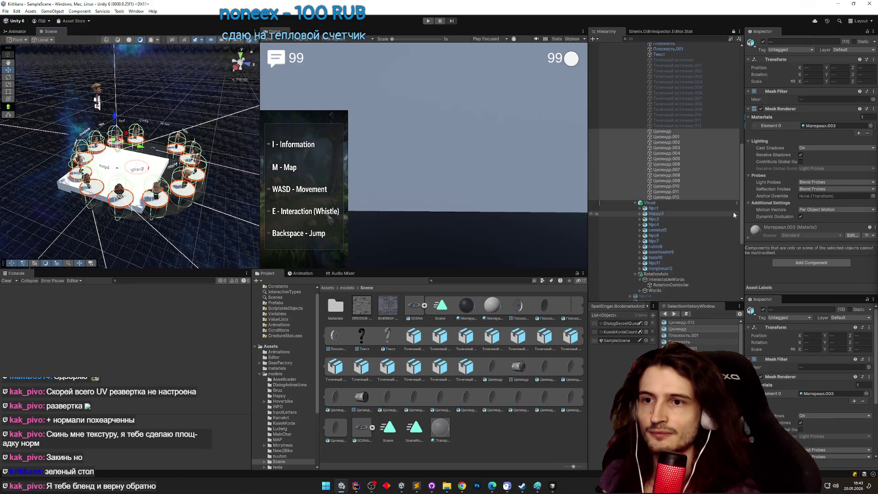
left_click_drag(741, 214, 736, 278)
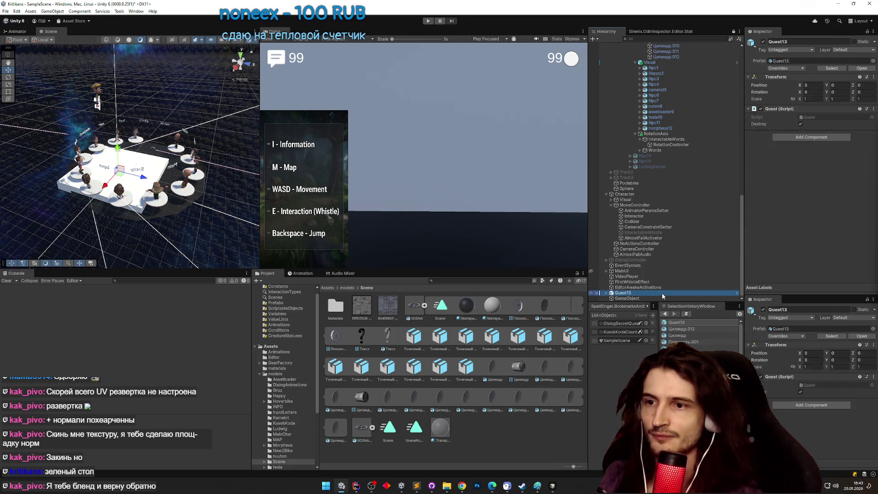
left_click(463, 484)
mouse_move(658, 12)
left_mouse_down()
mouse_move(487, 64)
mouse_move(270, 71)
left_mouse_up()
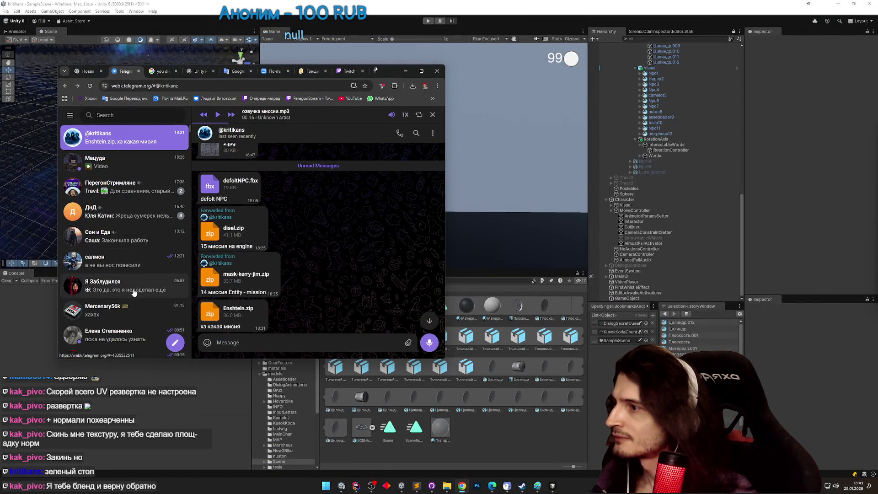
Open the chat and send SCENA.blend from the Scene folder to it.
scroll(140, 285, "down", 2)
scroll(139, 286, "down", 2)
left_click(132, 247)
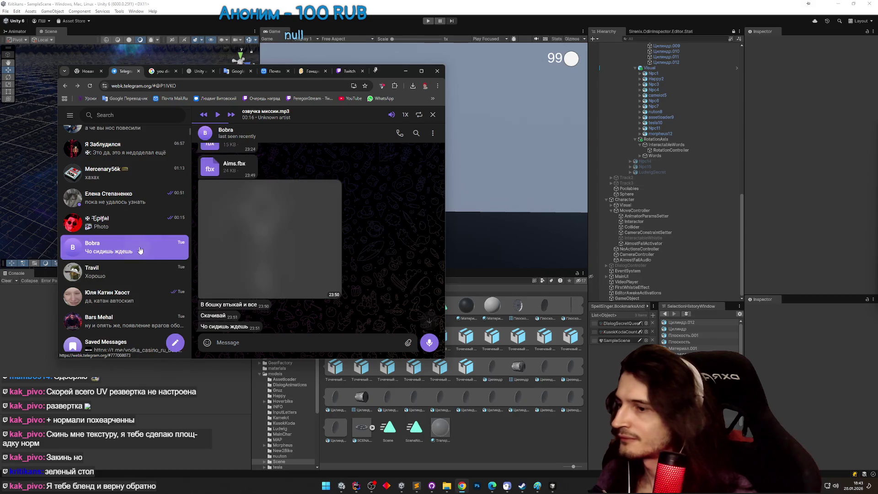
right_click(371, 433)
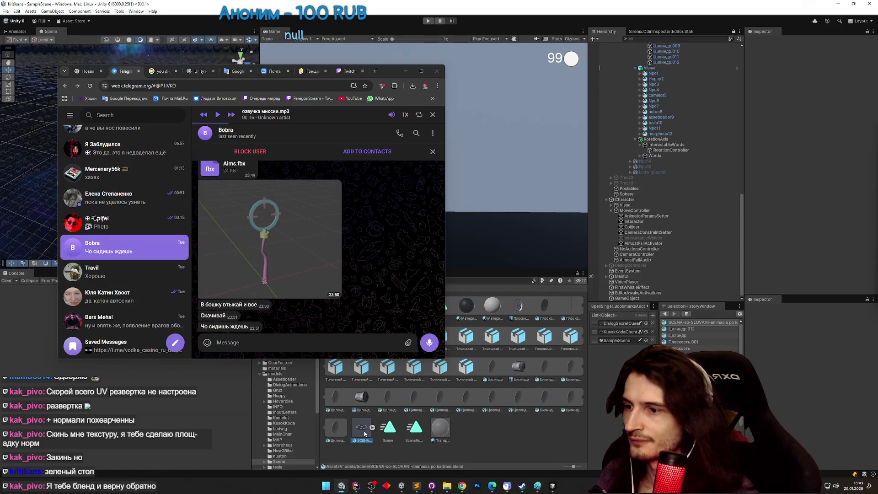
left_click(399, 237)
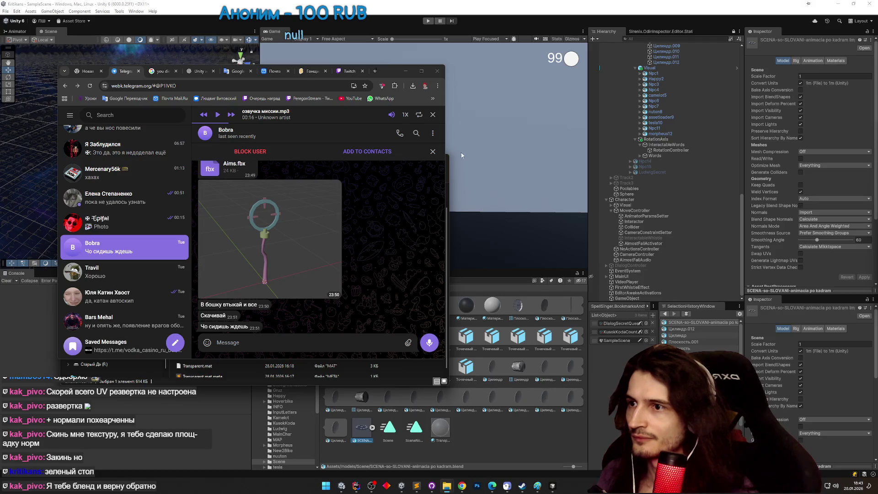
left_click_drag(450, 166, 818, 165)
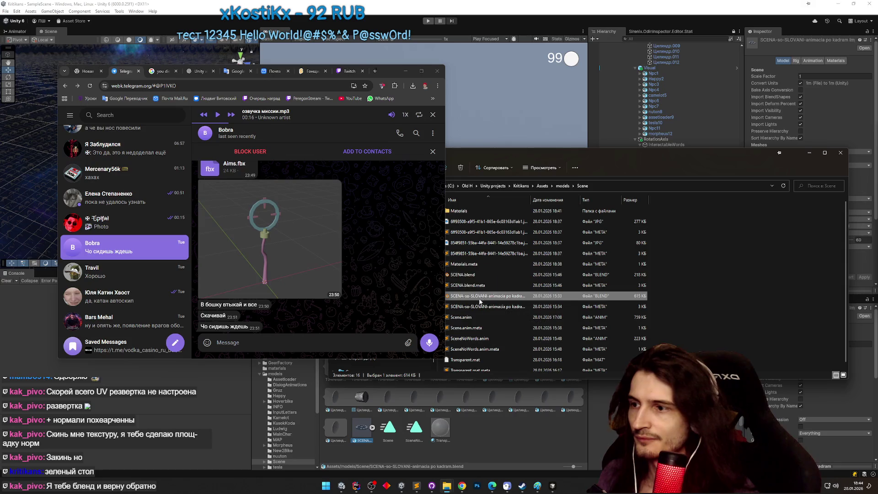
mouse_move(480, 301)
left_mouse_down()
mouse_move(329, 305)
mouse_move(478, 285)
left_mouse_up()
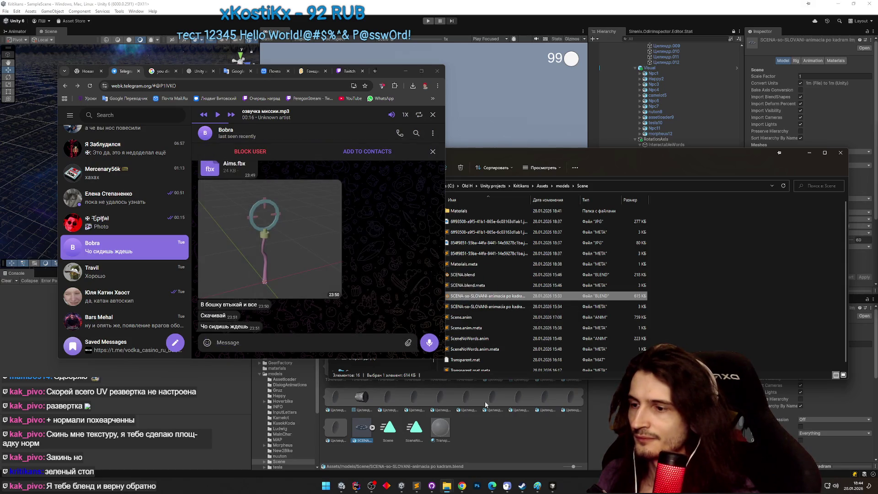
left_click(485, 404)
mouse_move(445, 260)
left_mouse_down()
mouse_move(314, 260)
mouse_move(396, 260)
left_mouse_up()
left_click_drag(415, 305, 305, 314)
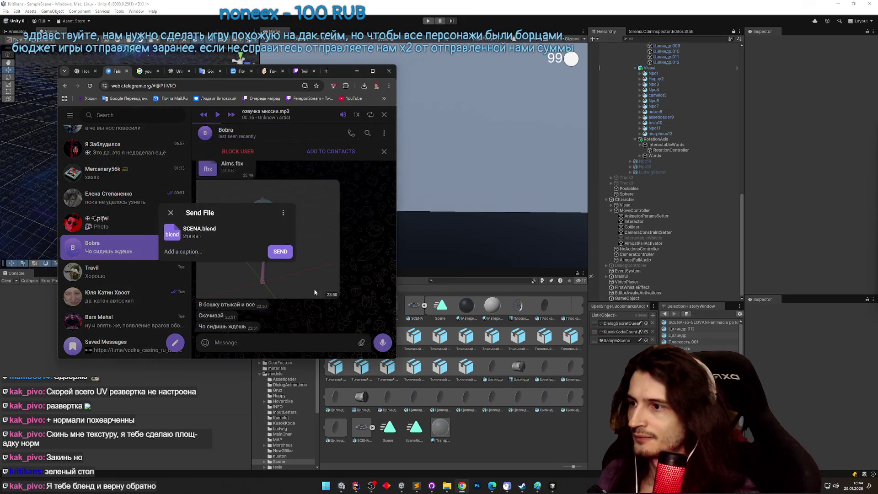
left_click(282, 252)
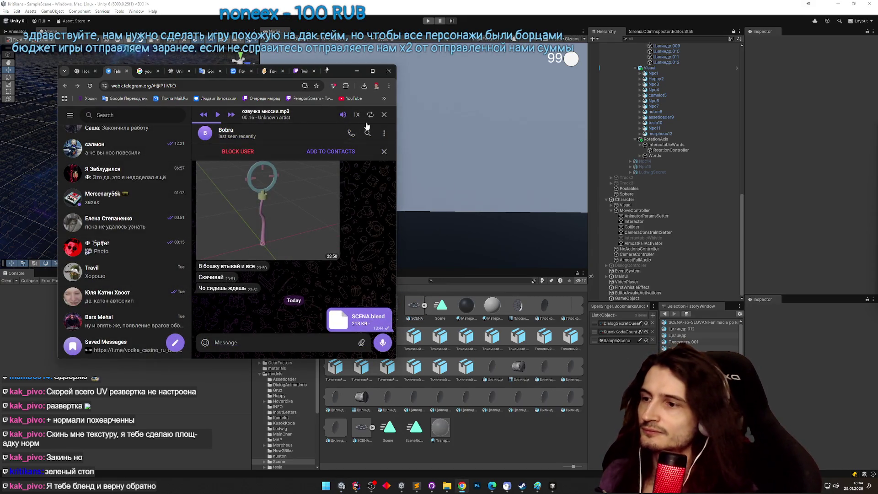
Send the two JPG textures from the Scene folder as uncompressed files.
left_click(359, 72)
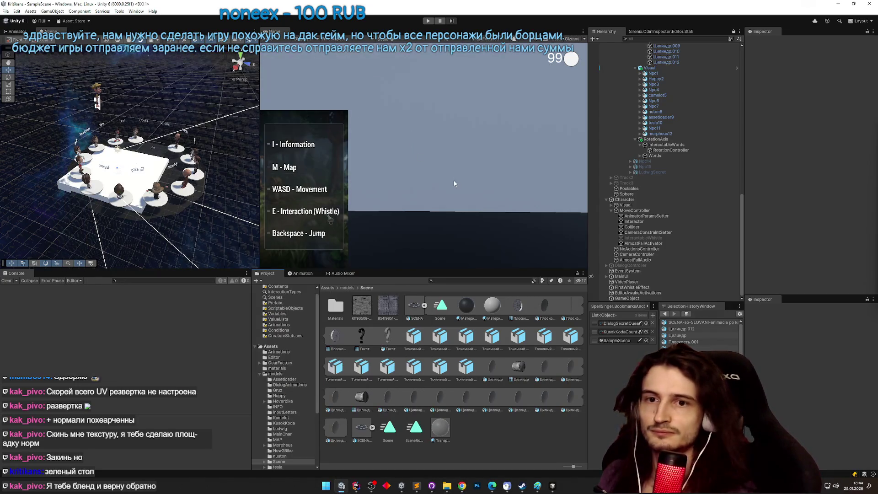
left_click(459, 487)
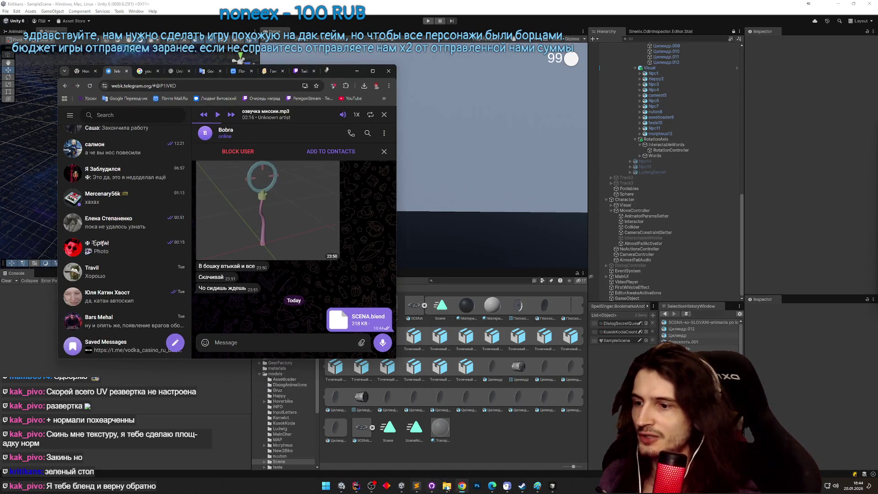
left_click(447, 488)
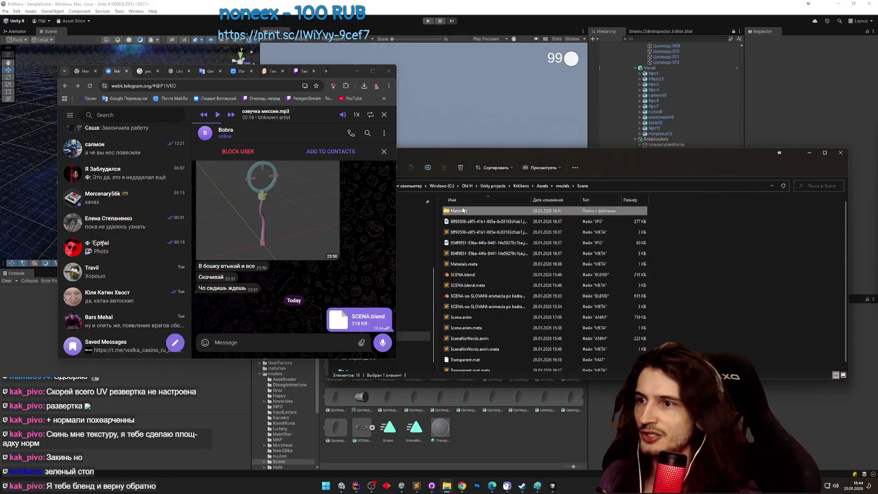
double_click(460, 211)
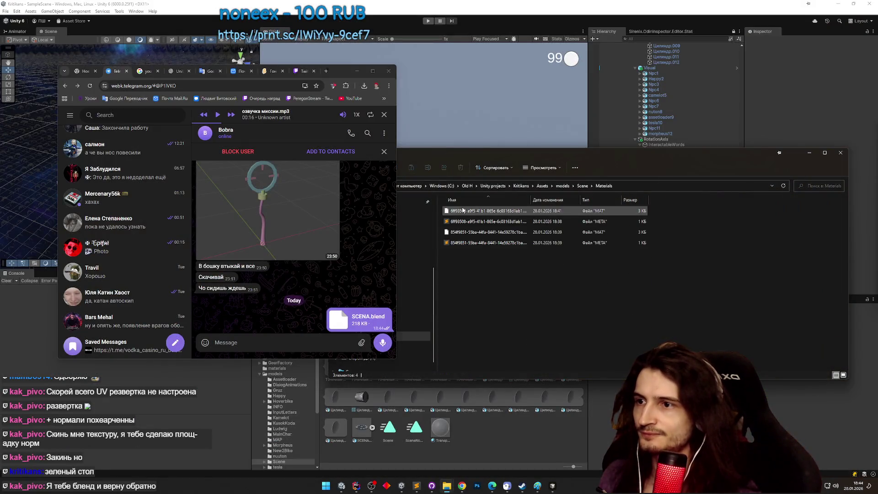
left_click(579, 187)
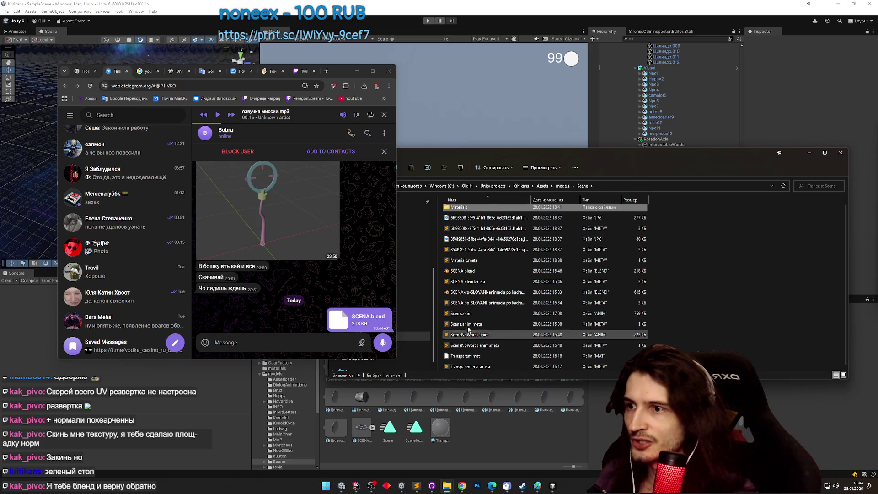
left_click(464, 218)
left_click(464, 238, "ctrl")
mouse_move(464, 239)
left_mouse_down()
mouse_move(326, 235)
mouse_move(334, 234)
left_mouse_up()
key("Return")
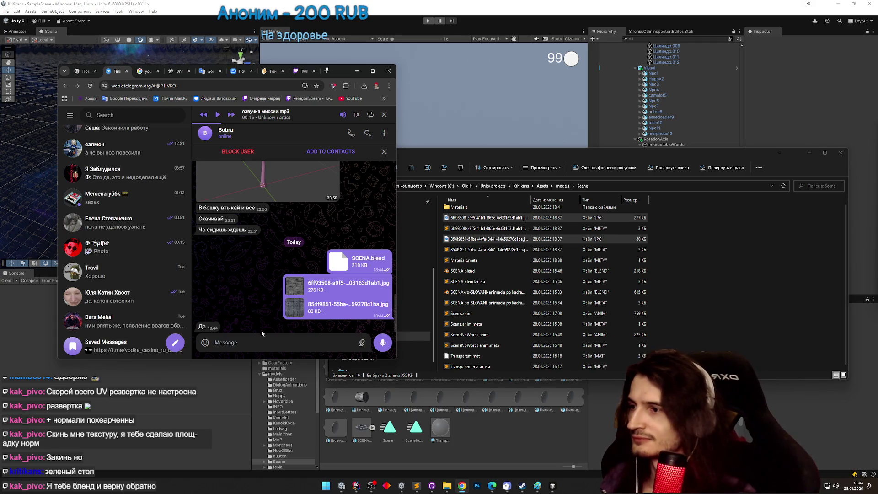
Send a ДА sticker in the chat and hide the Telegram window.
mouse_move(205, 342)
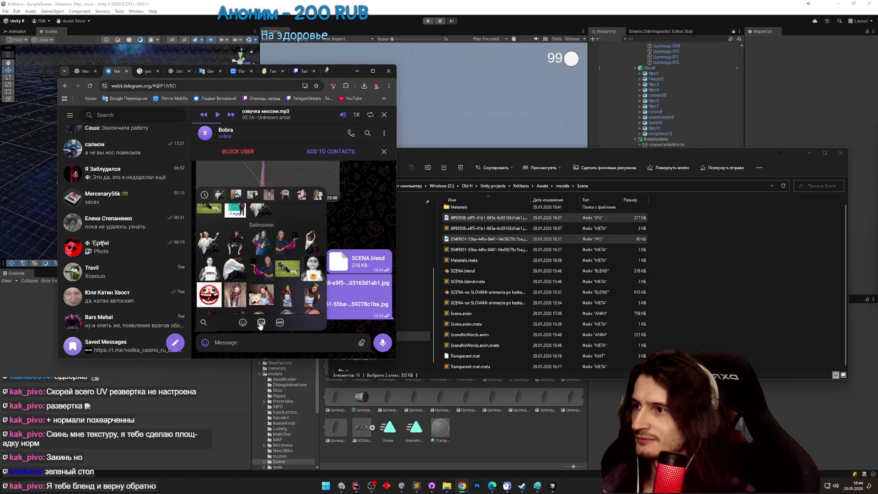
scroll(244, 226, "up", 3)
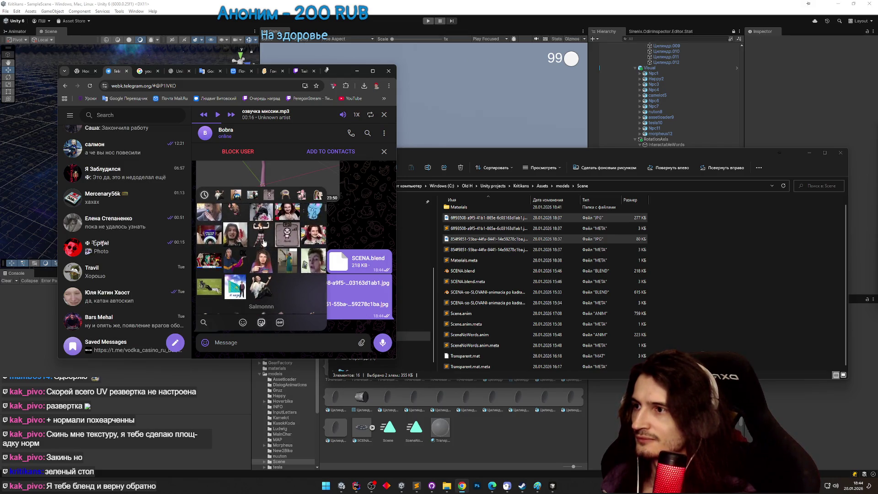
scroll(267, 245, "up", 5)
scroll(268, 257, "up", 5)
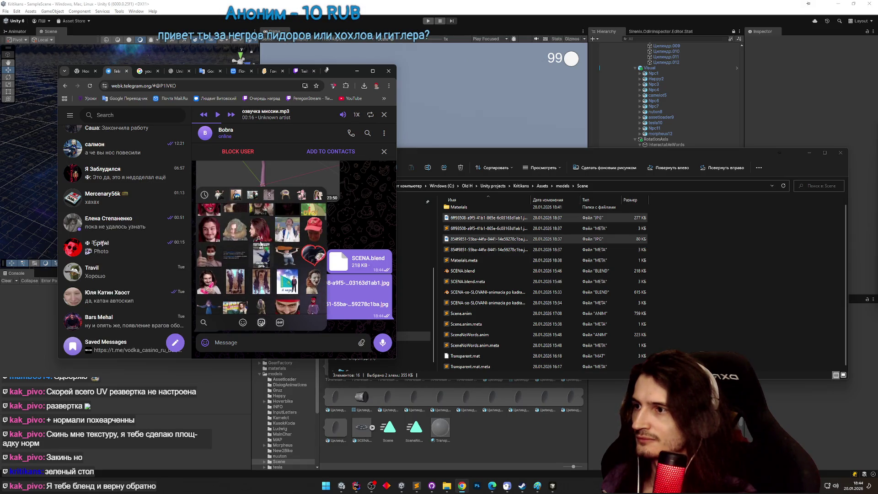
left_click(263, 237)
left_click(356, 72)
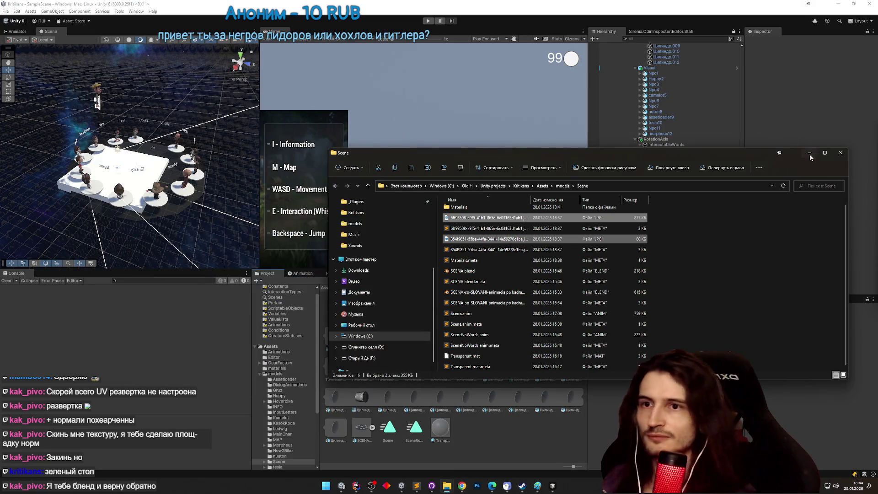
Hide the folder window, orbit the scene view toward the NPC ring, and glance at the browser.
left_click(810, 152)
left_click_drag(226, 195, 215, 182)
scroll(215, 182, "down", 10)
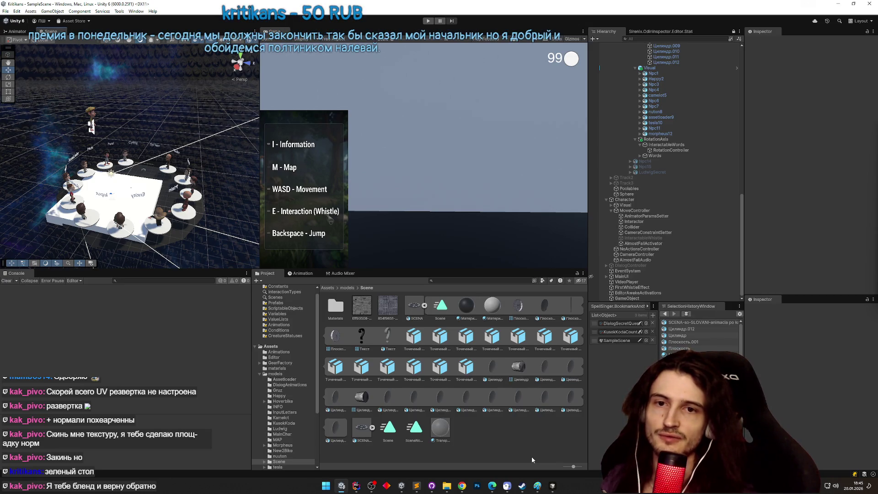
scroll(152, 254, "up", 5)
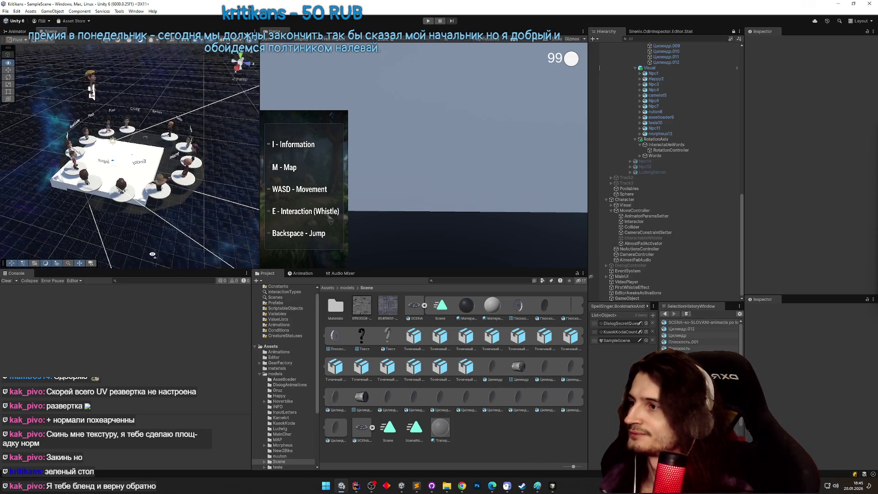
scroll(152, 255, "down", 5)
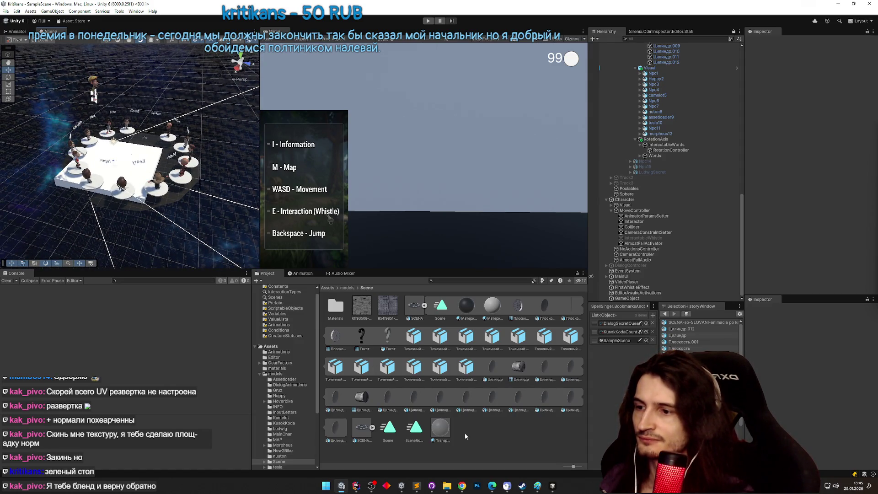
left_click(463, 487)
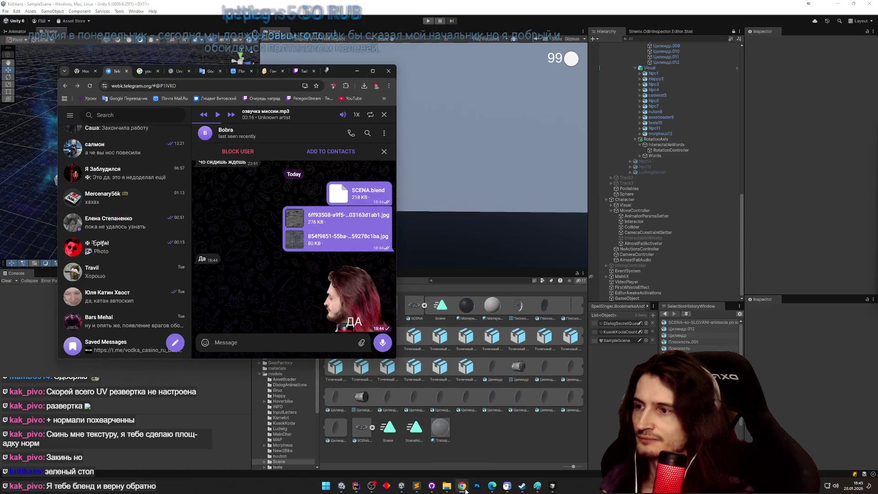
left_click(134, 73)
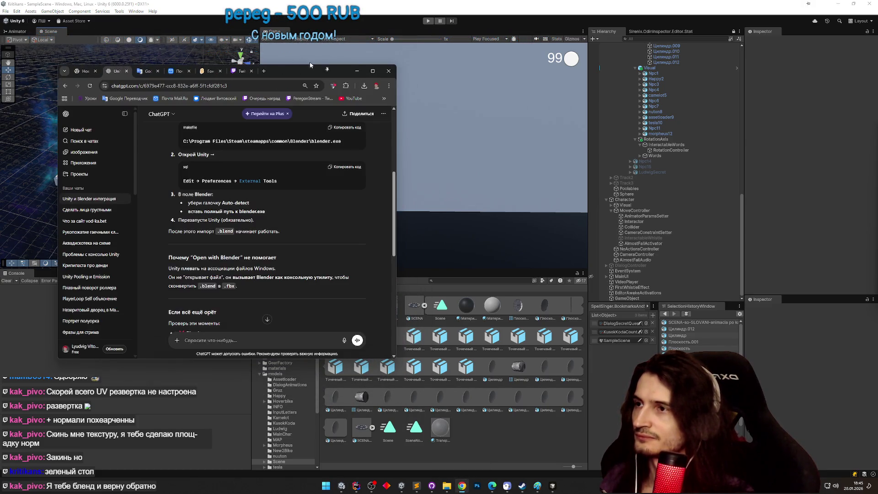
left_click(382, 103)
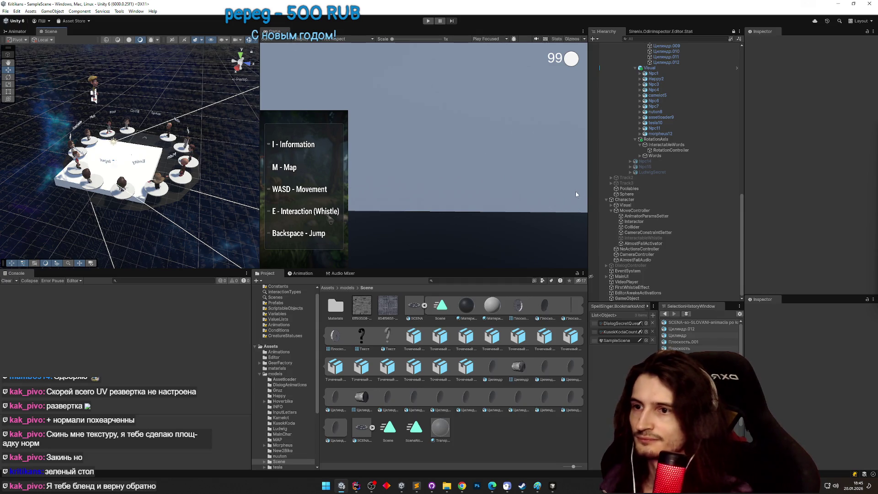
Widen the Hierarchy object list, then show the ChatGPT conversation in a wider browser window.
left_click_drag(589, 197, 561, 203)
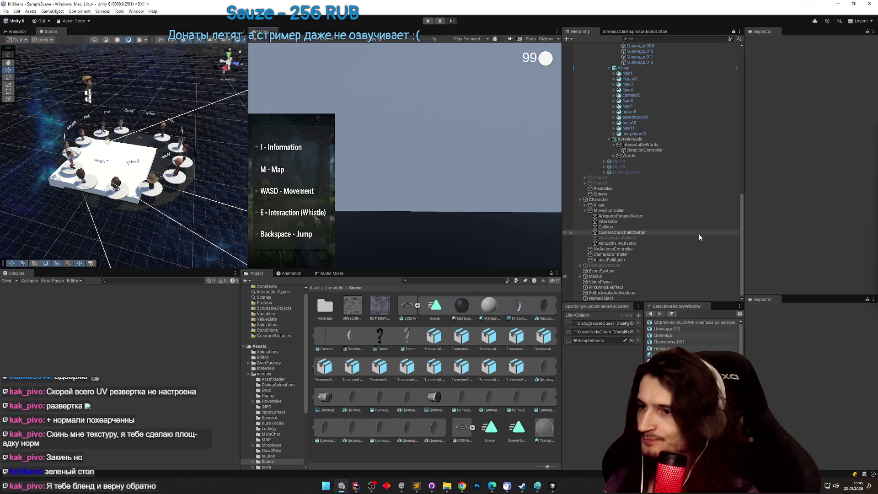
scroll(699, 234, "up", 3)
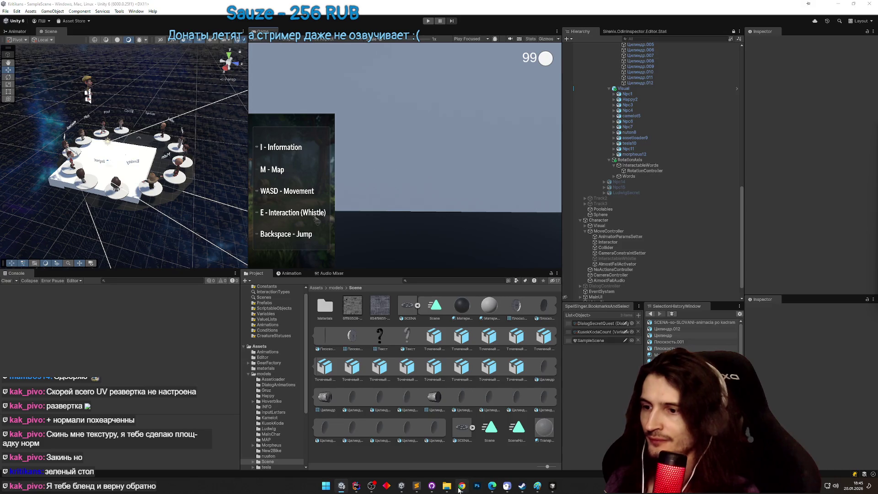
left_click(460, 487)
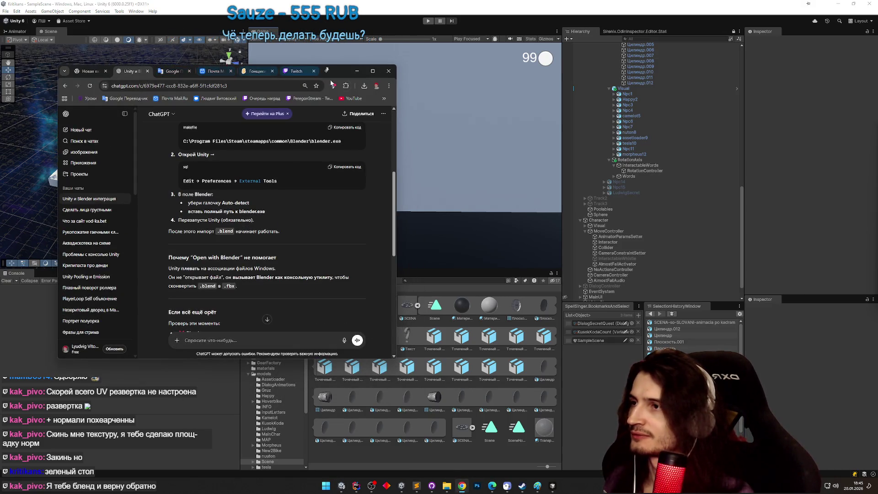
left_click_drag(395, 96, 644, 97)
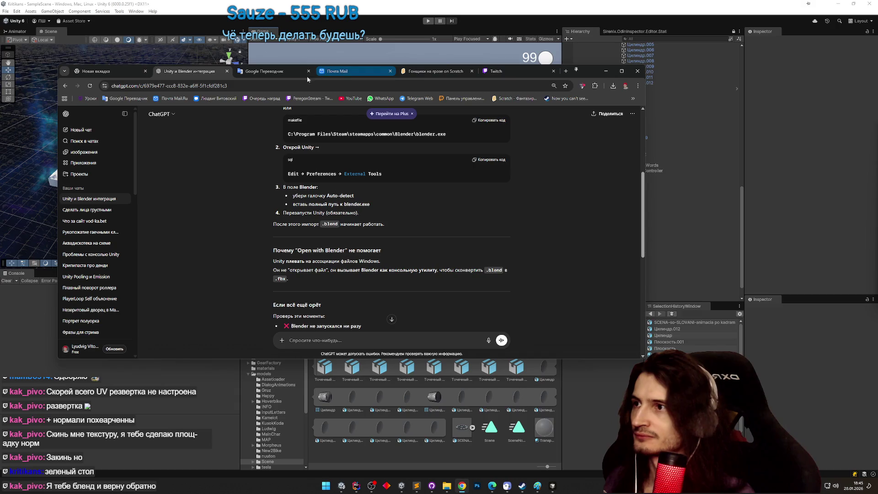
Open the Enshtein.zip chat in Telegram Web and reveal the downloaded defoltNPC.fbx in Downloads.
left_click(416, 99)
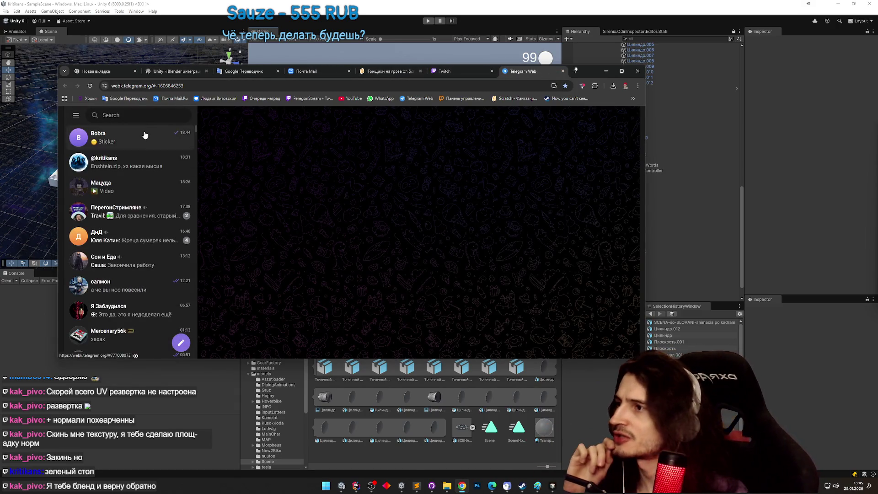
left_click(128, 137)
left_click(140, 168)
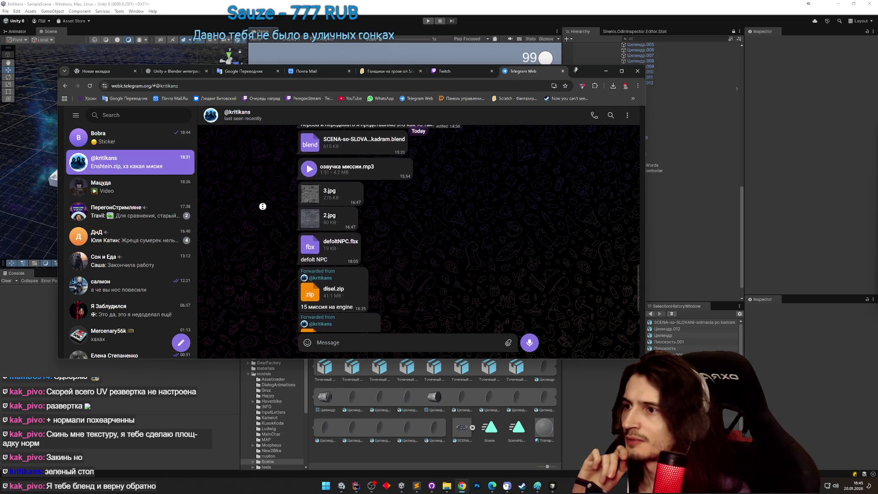
scroll(268, 189, "up", 1)
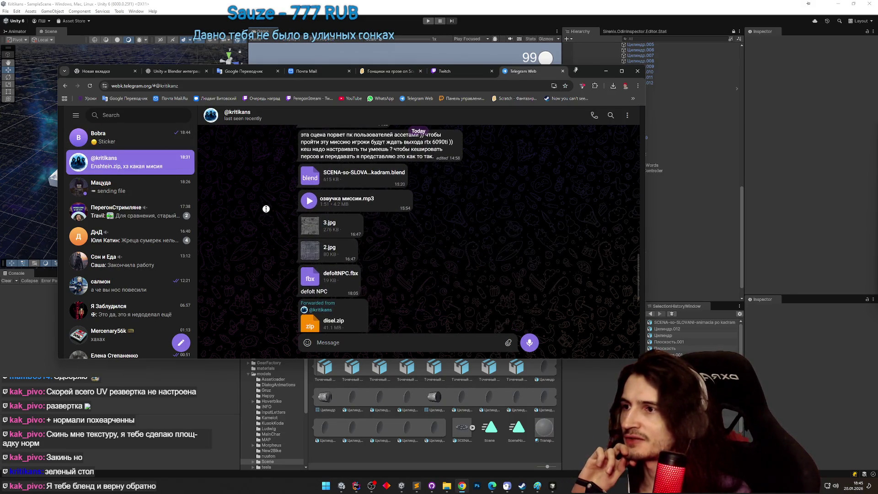
scroll(266, 209, "down", 2)
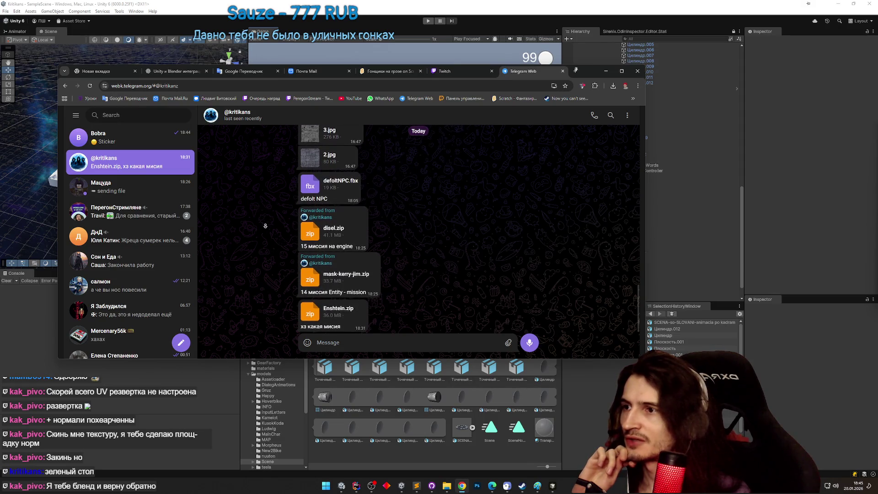
scroll(269, 196, "up", 1)
scroll(270, 184, "up", 2)
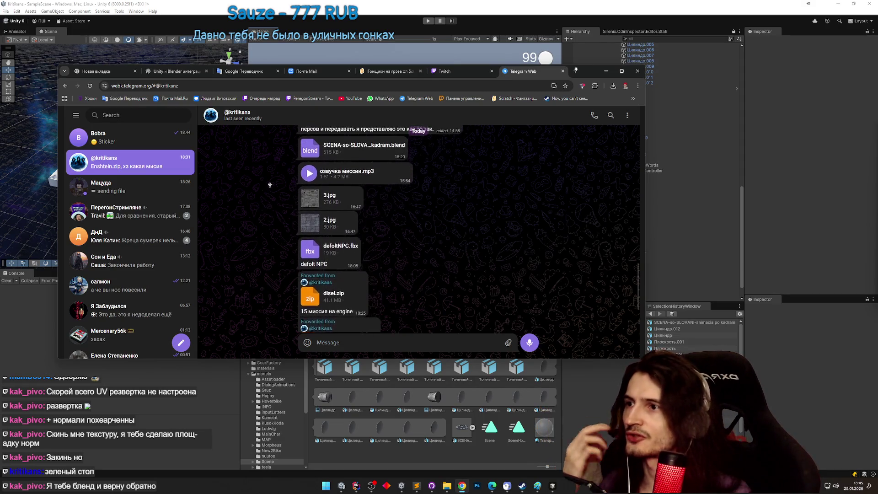
left_click(310, 259)
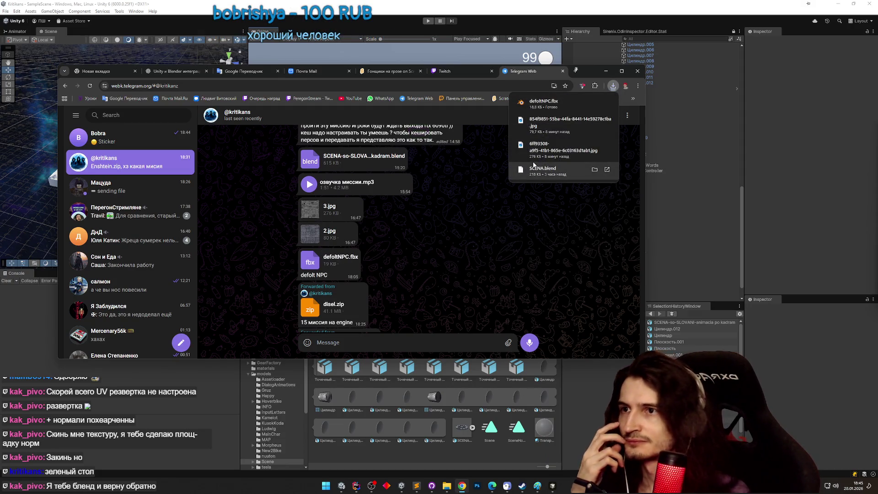
left_click(604, 103)
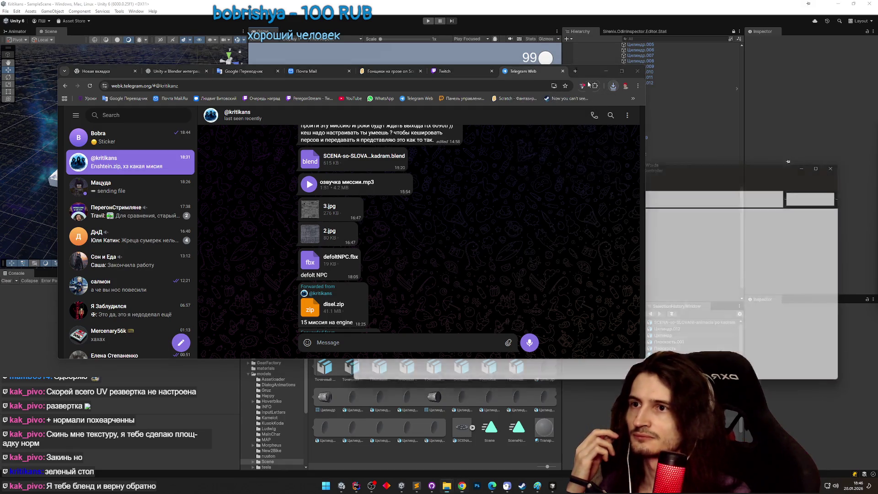
left_click(604, 71)
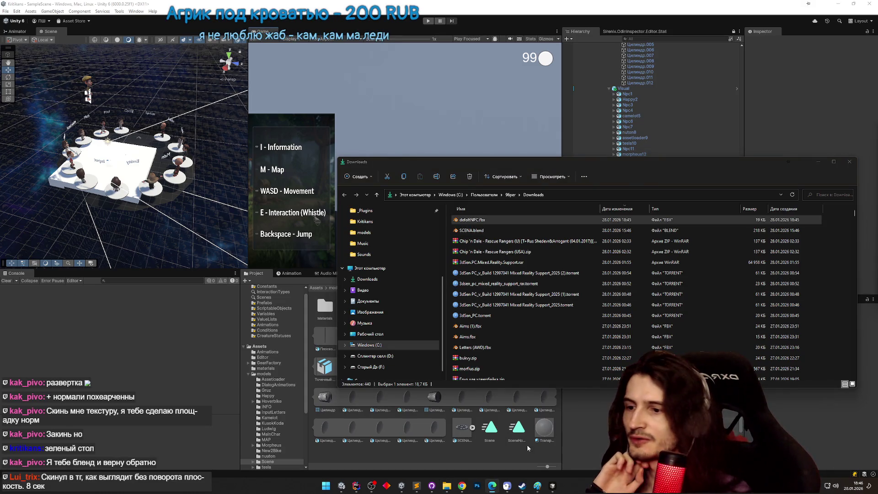
left_click(462, 486)
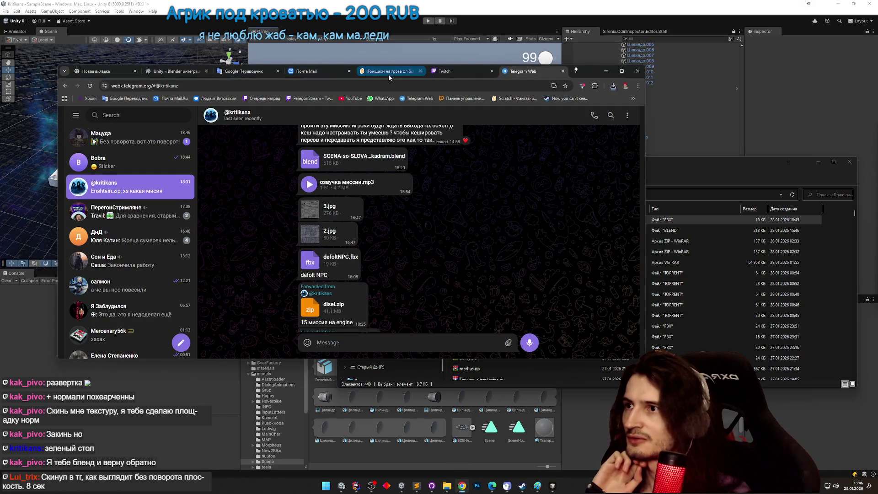
left_click(137, 137)
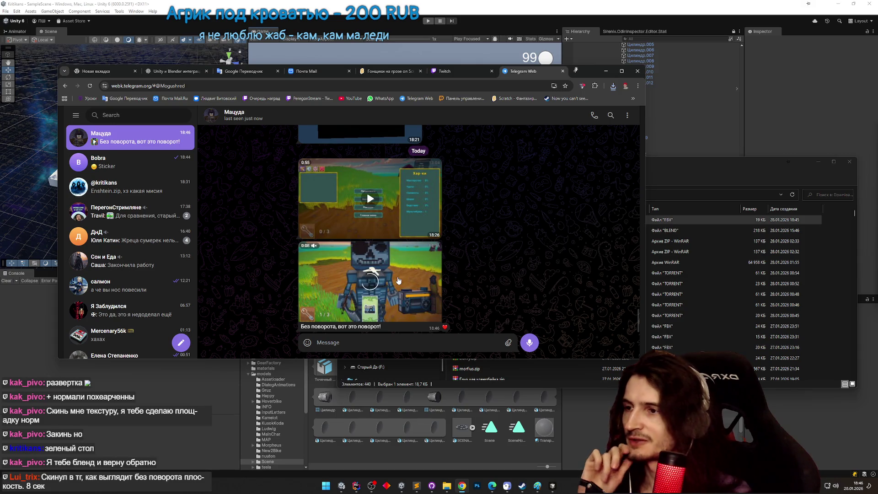
left_click(398, 280)
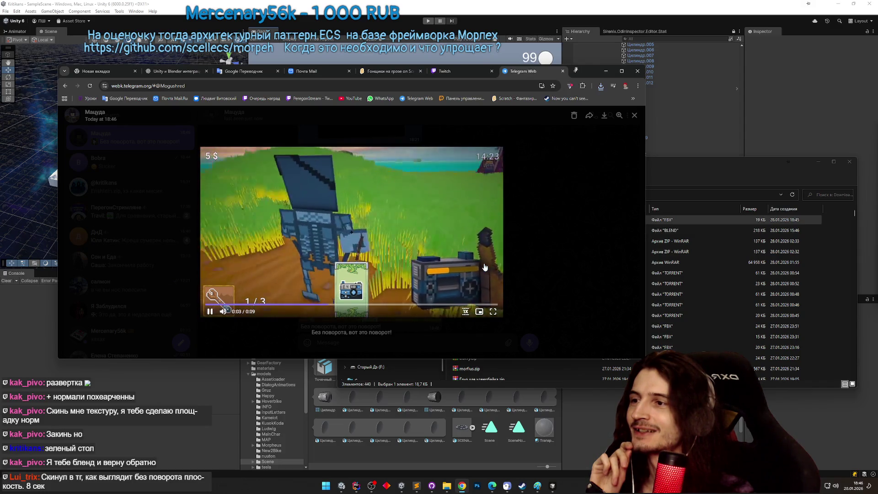
left_click(470, 212)
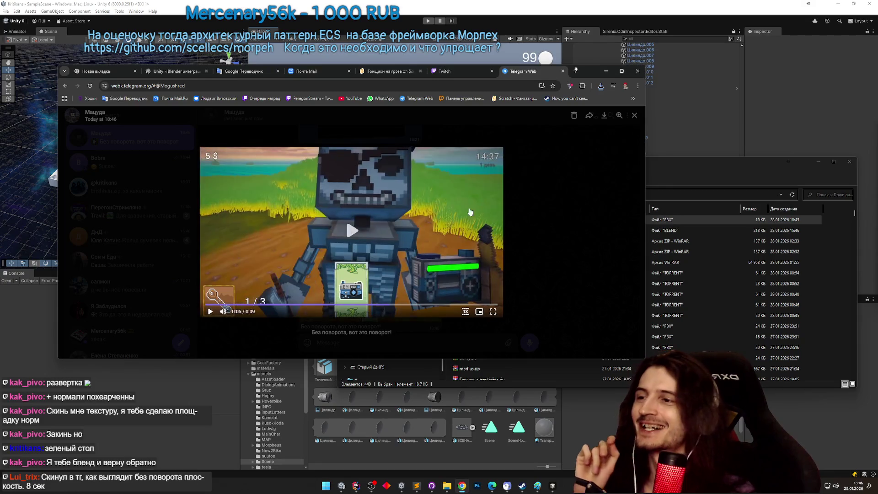
left_click(605, 71)
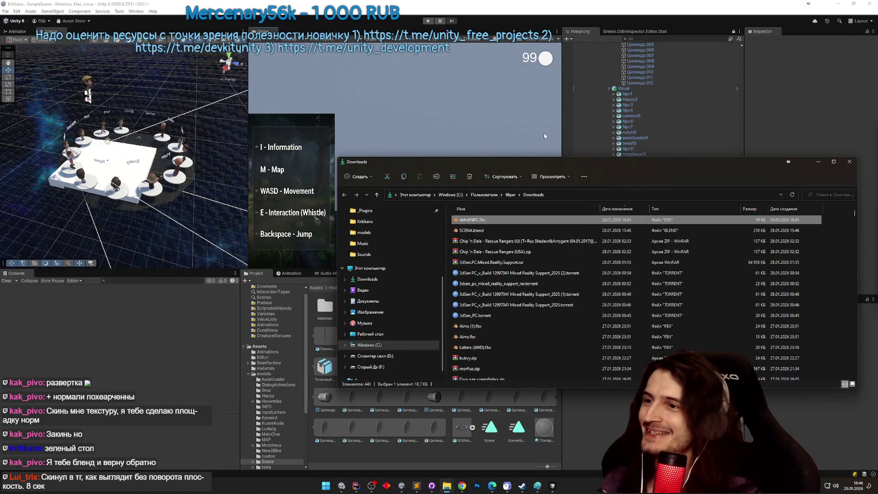
Move the Downloads window aside and open the models folder in the Project panel.
left_click_drag(526, 161, 607, 149)
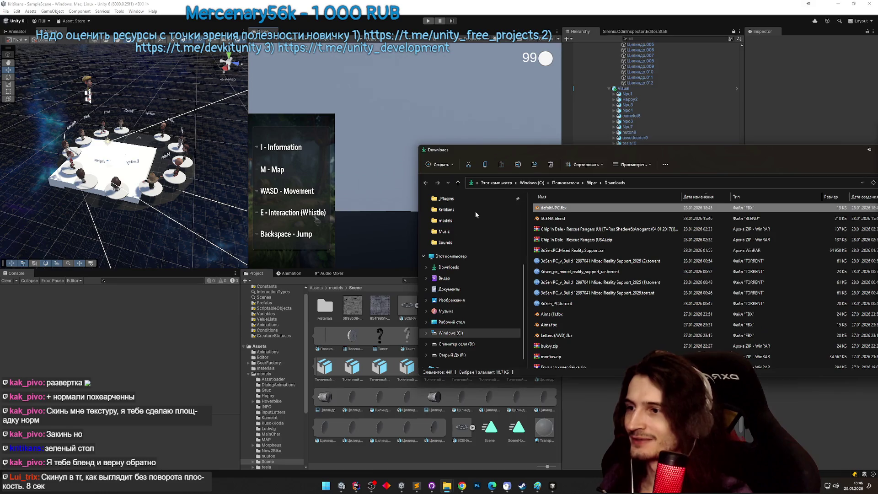
left_click(336, 288)
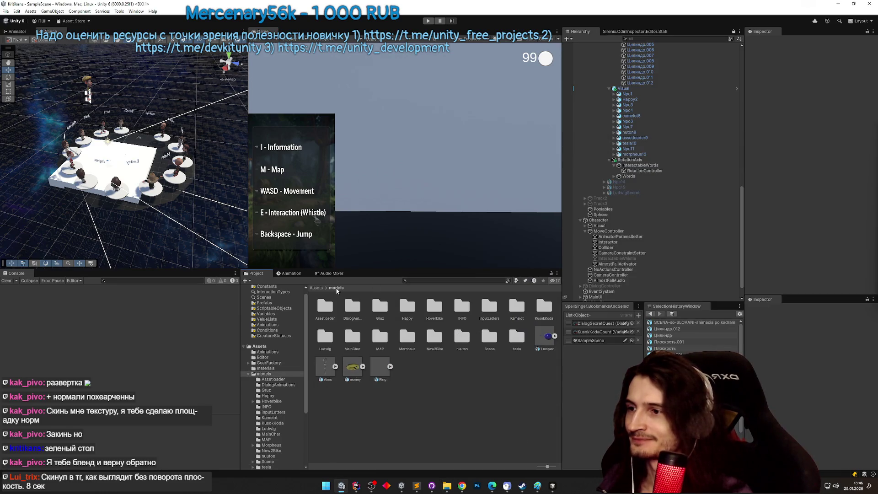
left_click(492, 485)
left_click(492, 486)
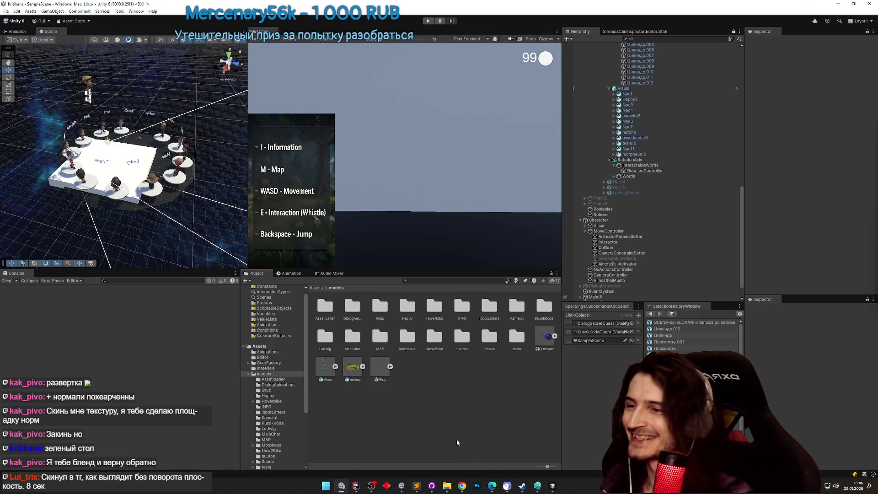
left_click(462, 485)
left_click(461, 485)
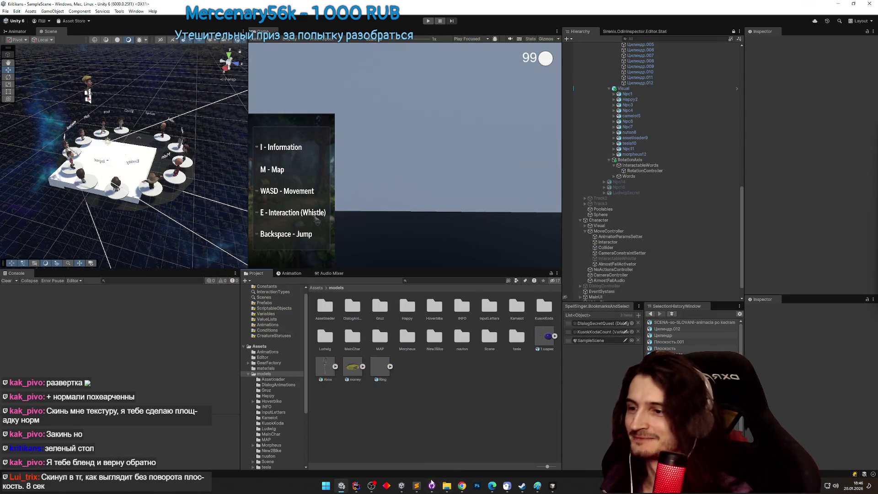
Shift the Downloads window further right and bring the Telegram browser back.
mouse_move(448, 488)
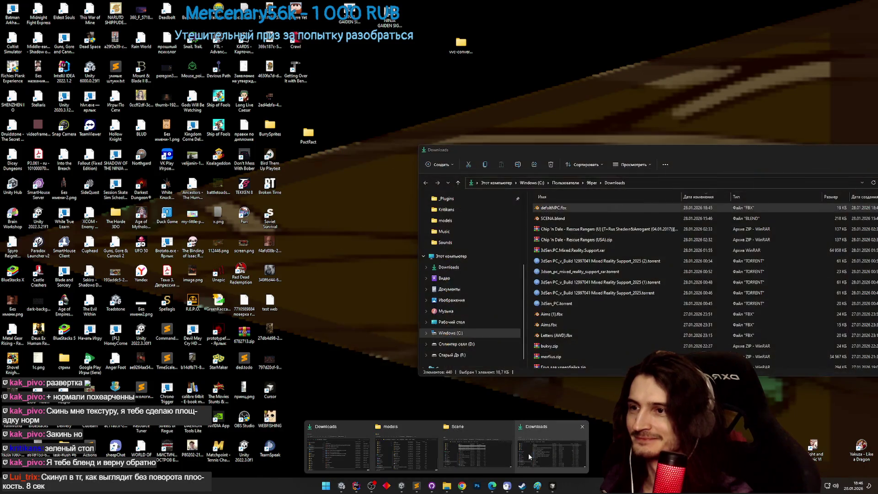
left_click(528, 453)
key("Tab")
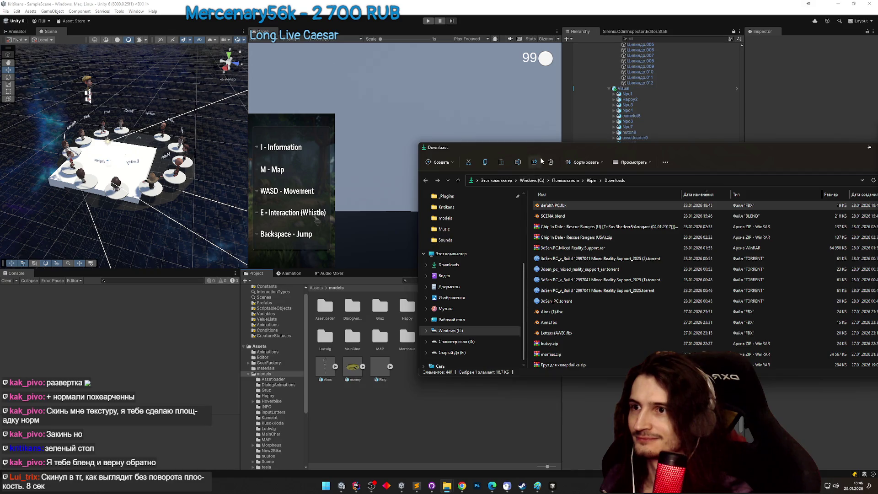
left_click_drag(543, 150, 617, 149)
left_click(462, 486)
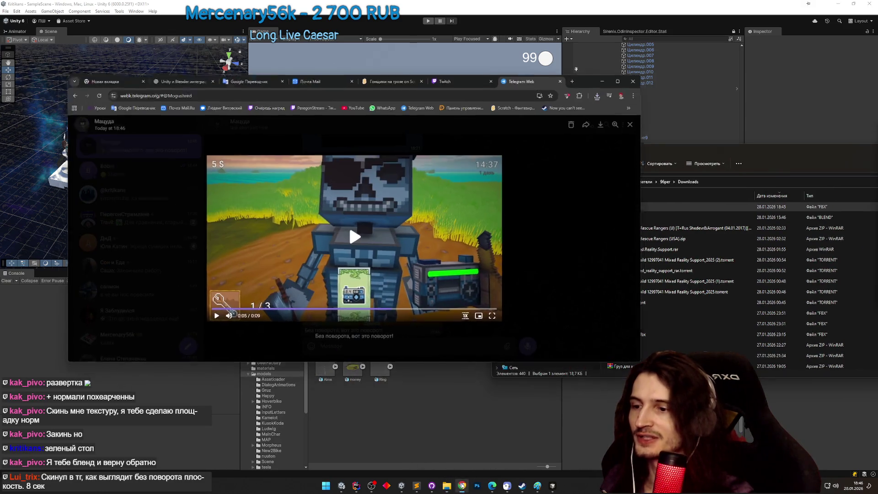
Close the video viewer, scroll the shared-files chat to Enshtein.zip, and minimize the browser.
left_click(528, 163)
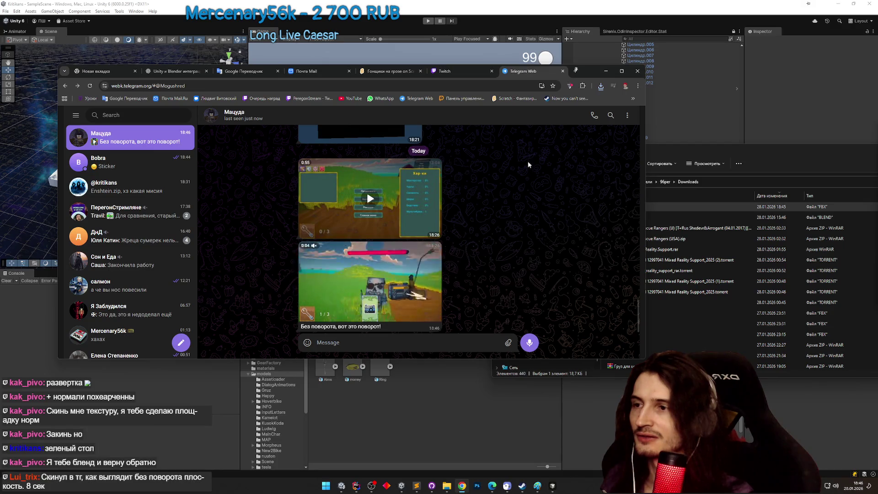
left_click_drag(674, 327, 631, 216)
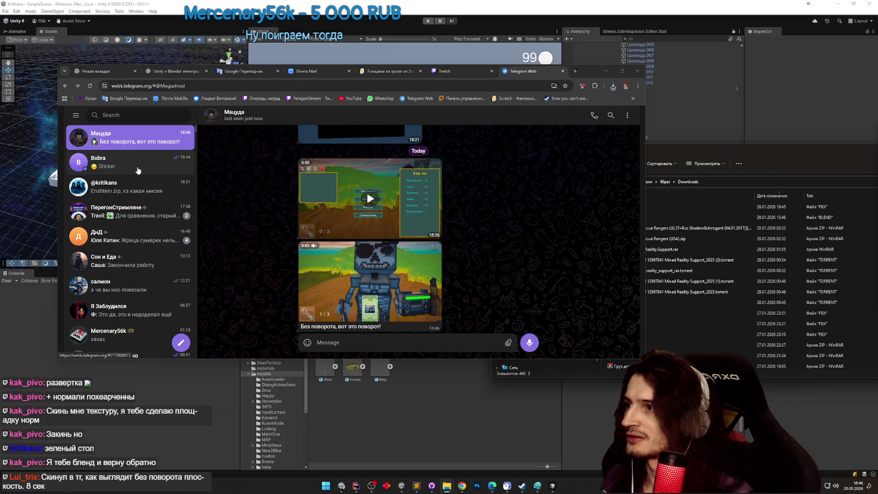
left_click(138, 187)
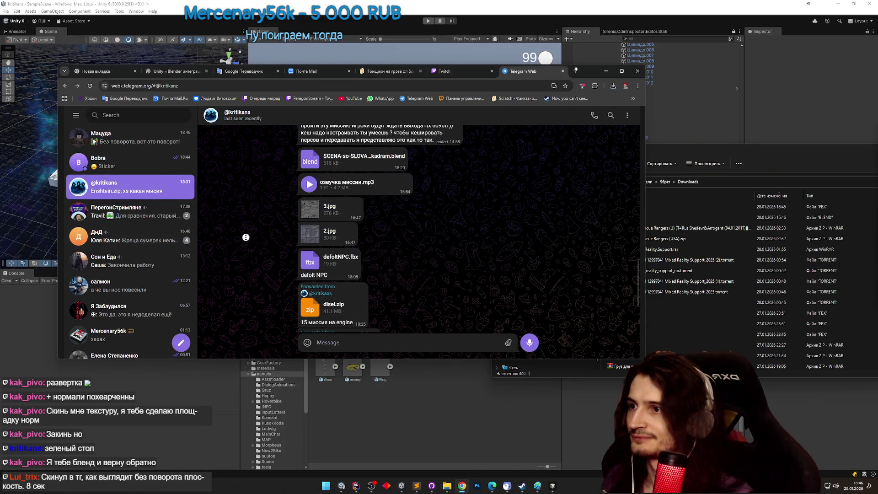
scroll(245, 237, "down", 2)
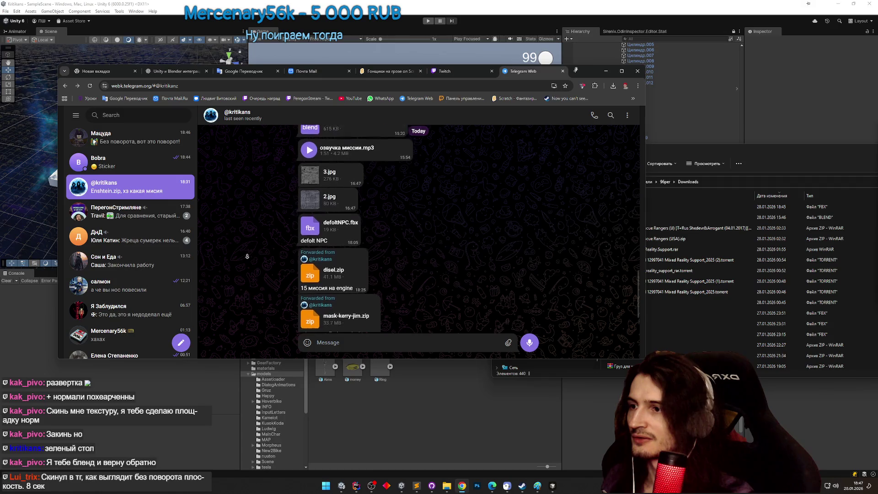
scroll(247, 256, "down", 2)
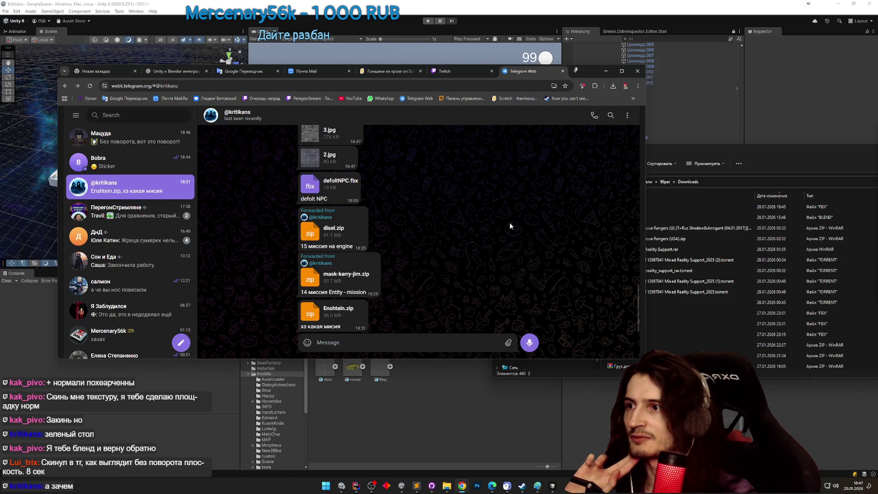
left_click(605, 71)
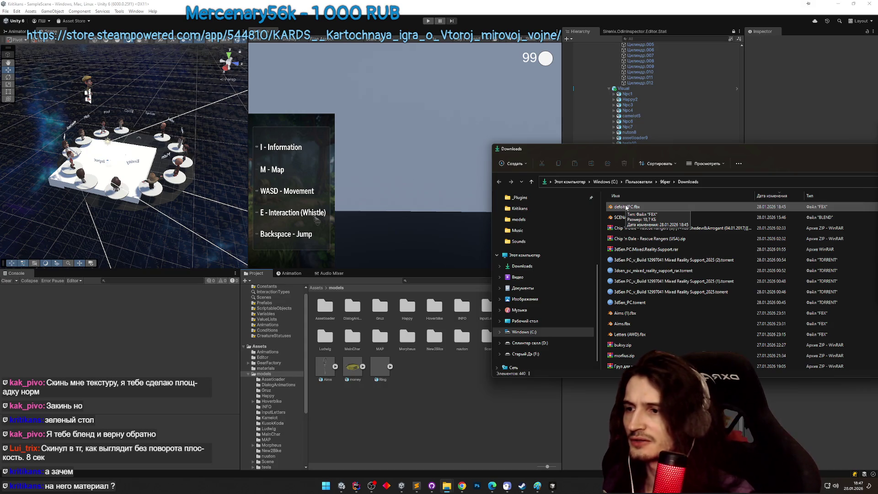
Drag defoltNPC.fbx from Downloads into Unity and onto the arena platform.
left_click(625, 207)
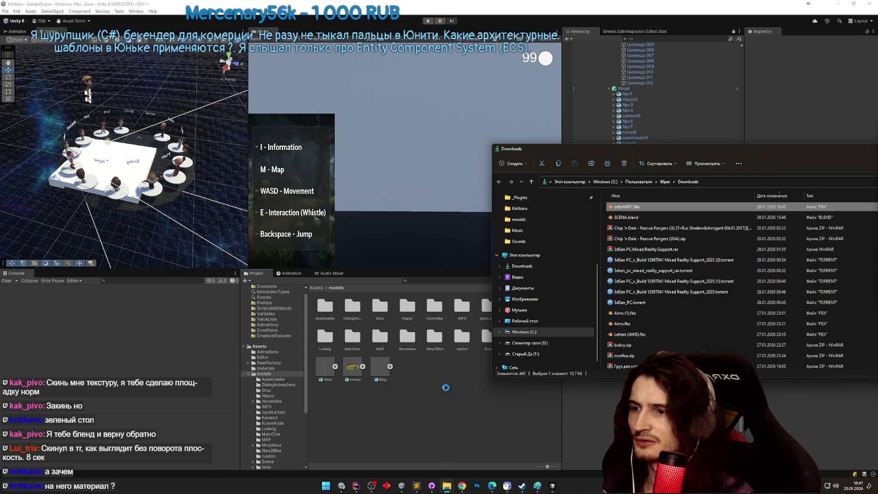
mouse_move(353, 367)
left_mouse_down()
mouse_move(96, 151)
mouse_move(116, 166)
mouse_move(136, 160)
mouse_move(57, 127)
left_mouse_up()
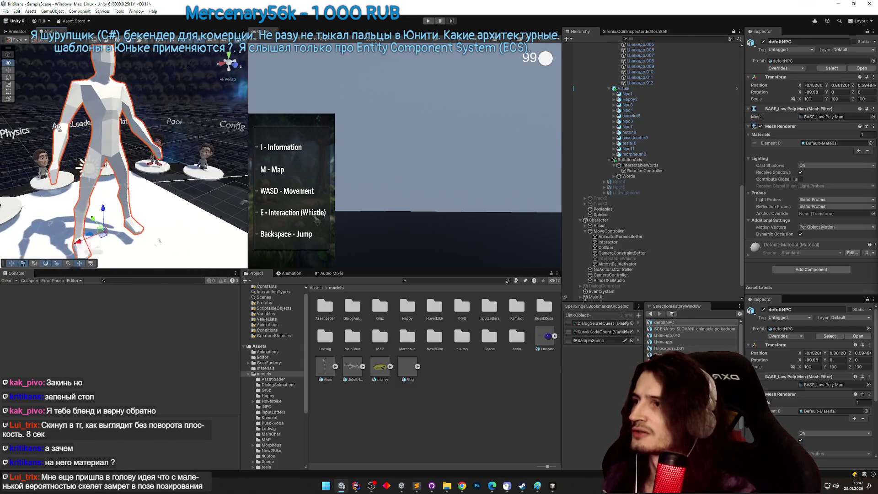
scroll(57, 127, "down", 5)
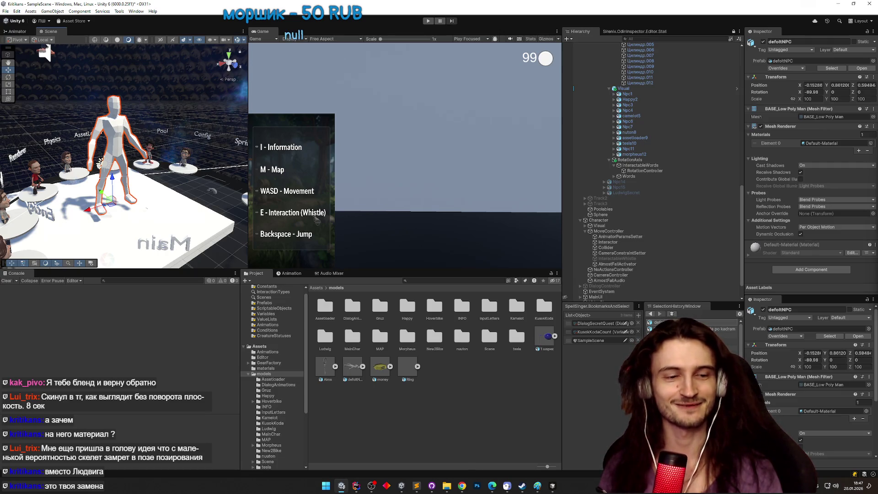
Widen the Scene view and orbit around the new white low-poly figure.
key("alt+Tab")
scroll(162, 193, "down", 3)
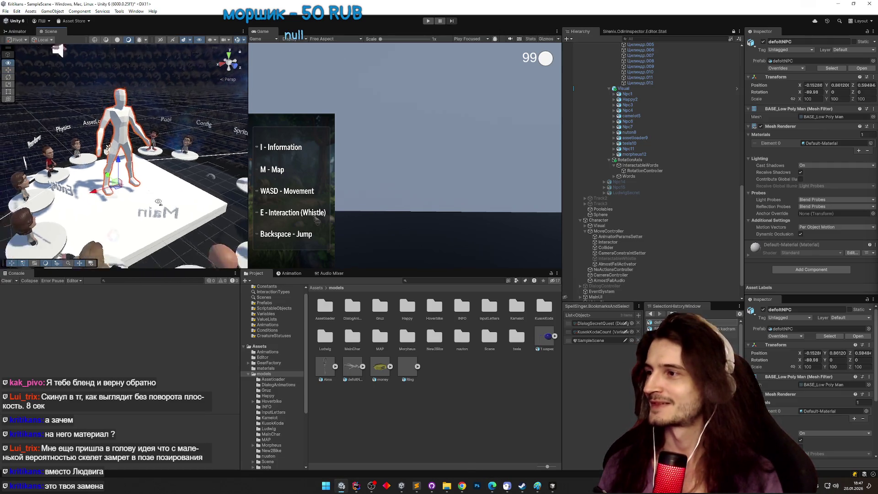
left_click_drag(248, 174, 309, 174)
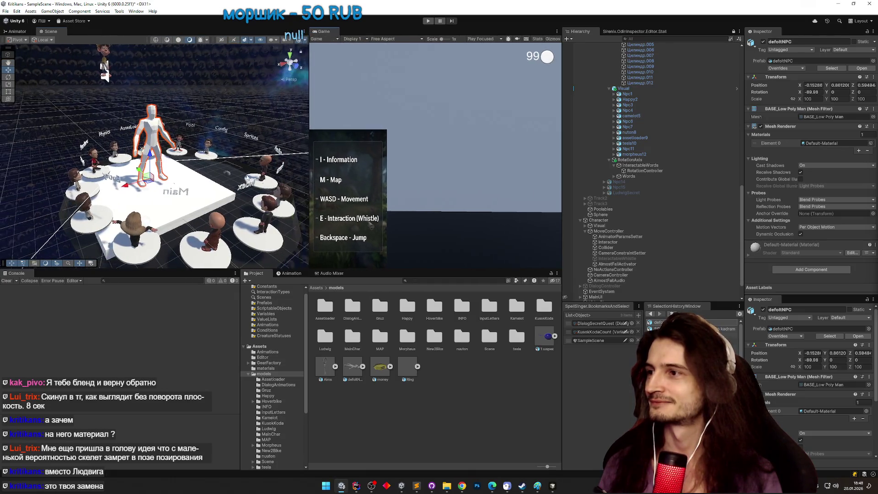
scroll(238, 175, "up", 5)
scroll(238, 175, "down", 3)
left_click_drag(238, 175, 252, 177)
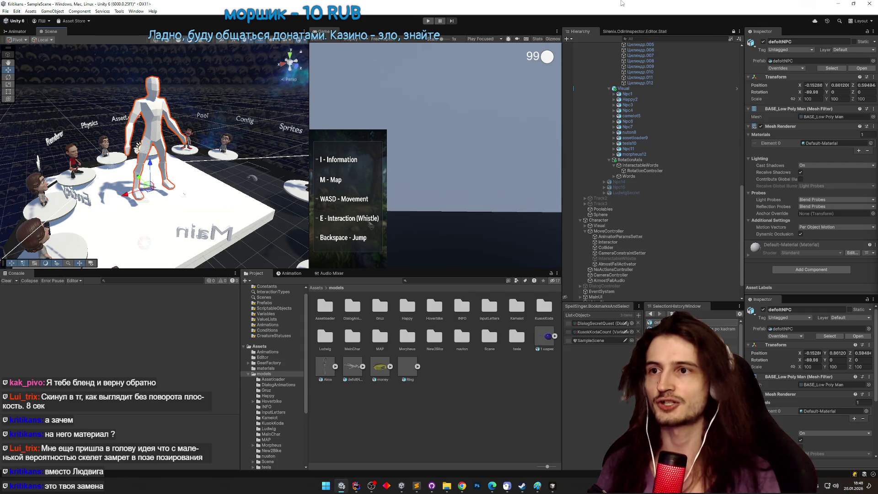
Select Npc1, step down the Hierarchy to the Visual group, and open the Visual prefab.
scroll(676, 174, "up", 3)
left_click(670, 145)
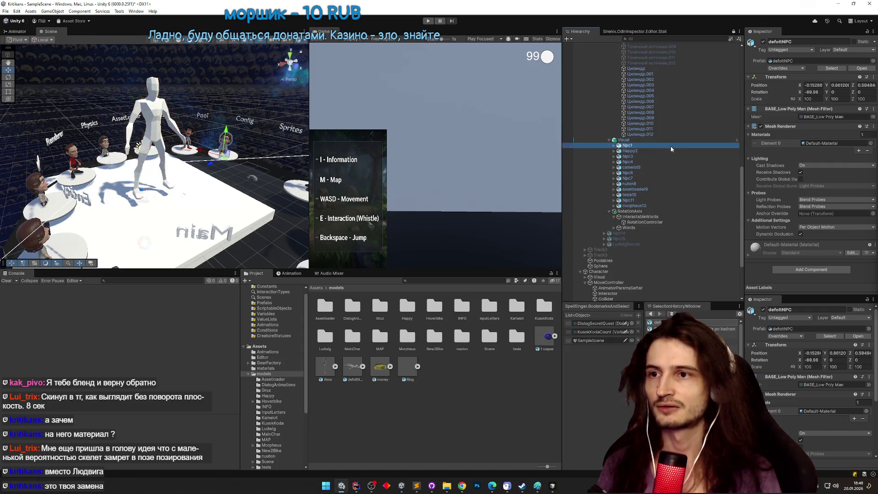
key("Down")
key("Down")
key("Down")
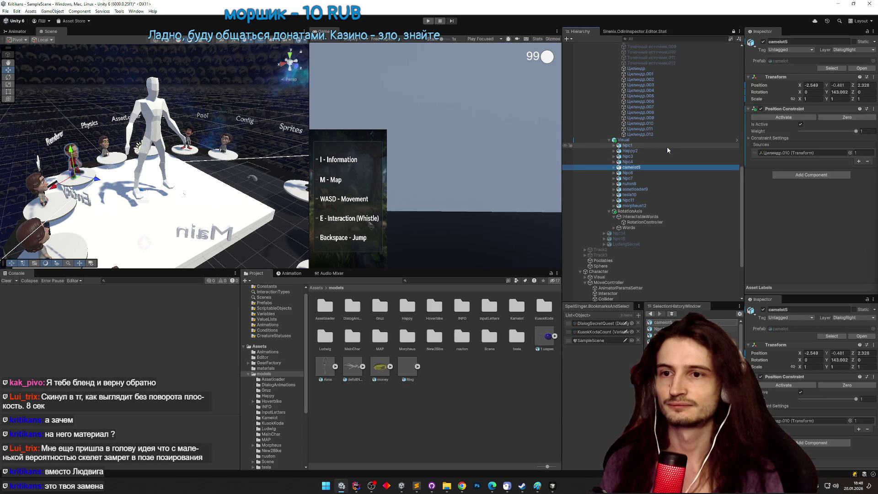
key("Down")
key("Down")
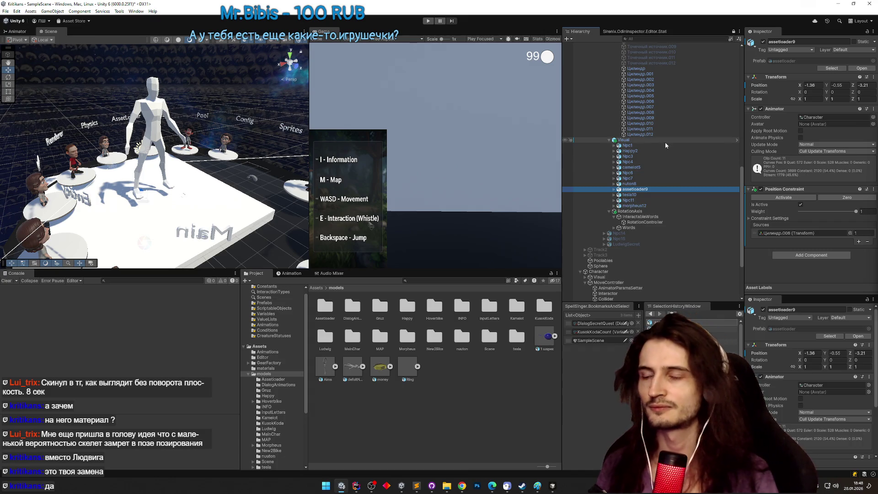
left_click(665, 141)
left_click(736, 140)
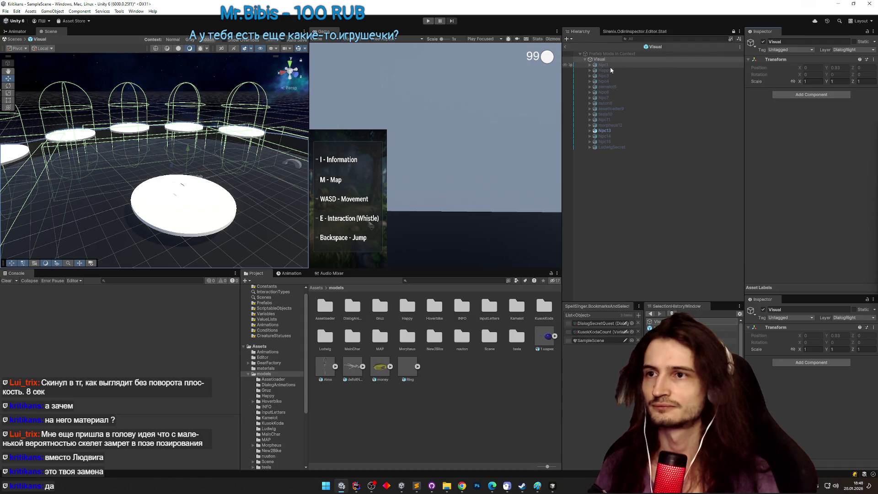
left_click(610, 66)
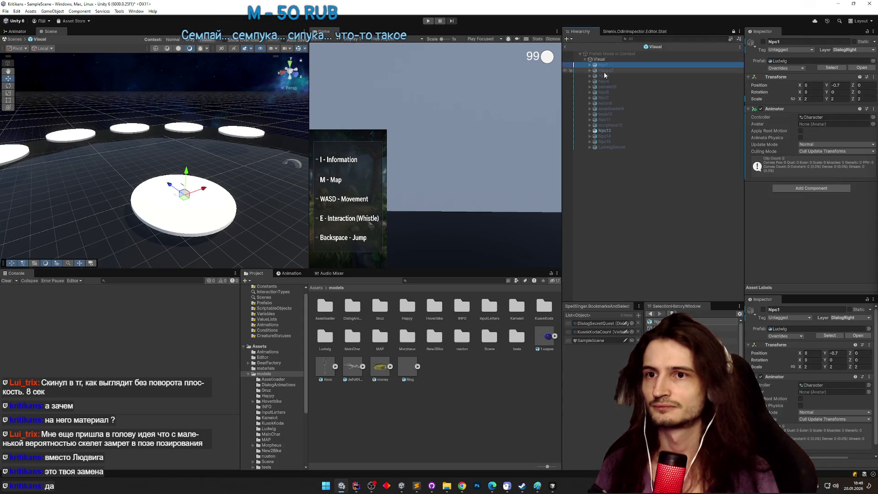
left_click(589, 65)
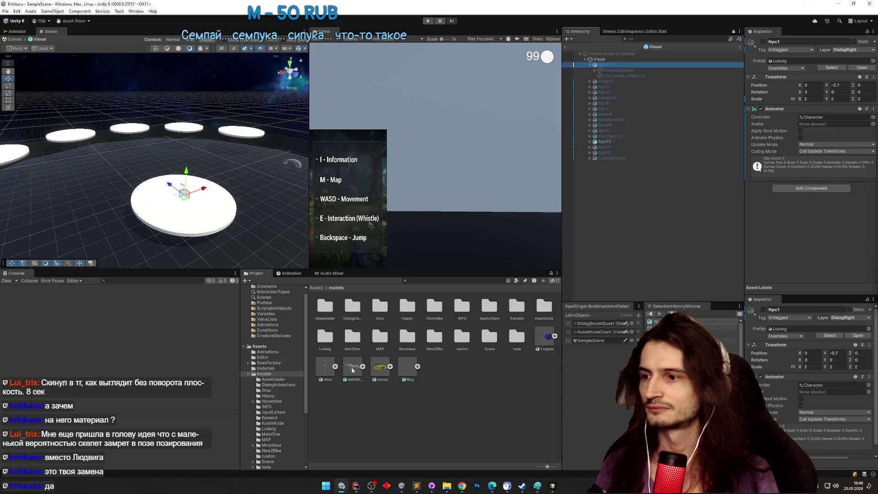
mouse_move(352, 369)
left_mouse_down()
mouse_move(526, 284)
mouse_move(610, 220)
left_mouse_up()
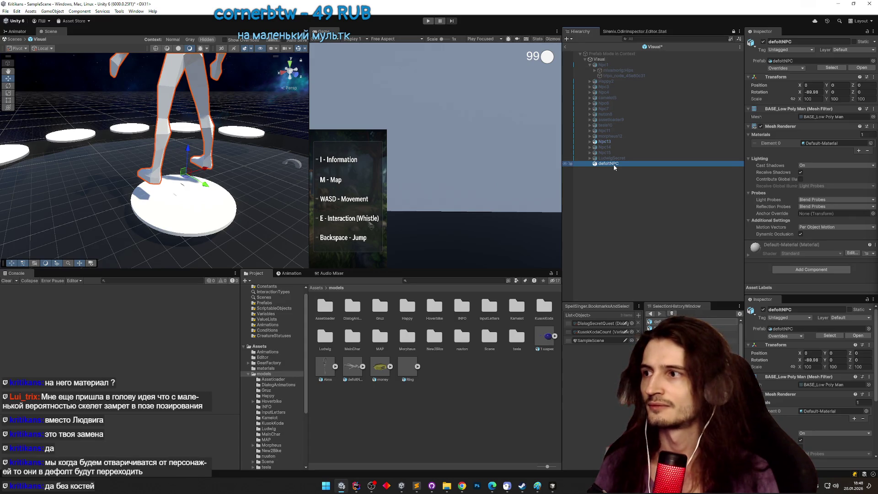
left_click_drag(254, 170, 268, 145)
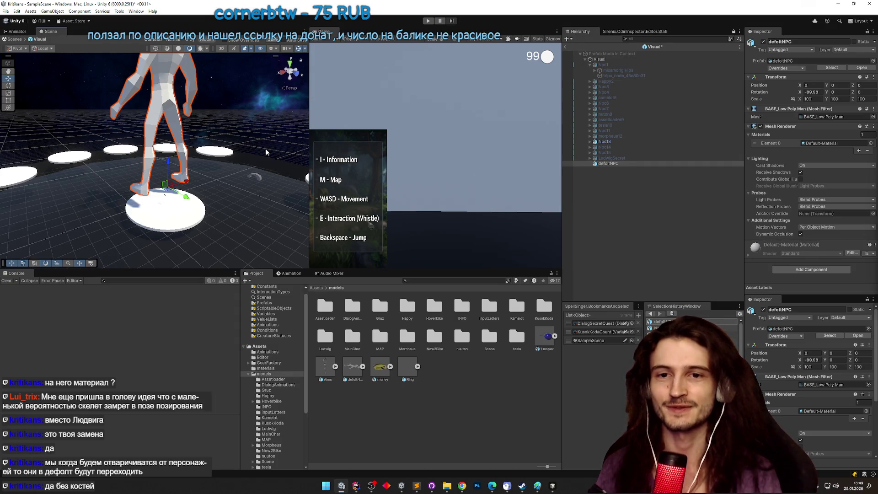
left_click_drag(265, 149, 265, 166)
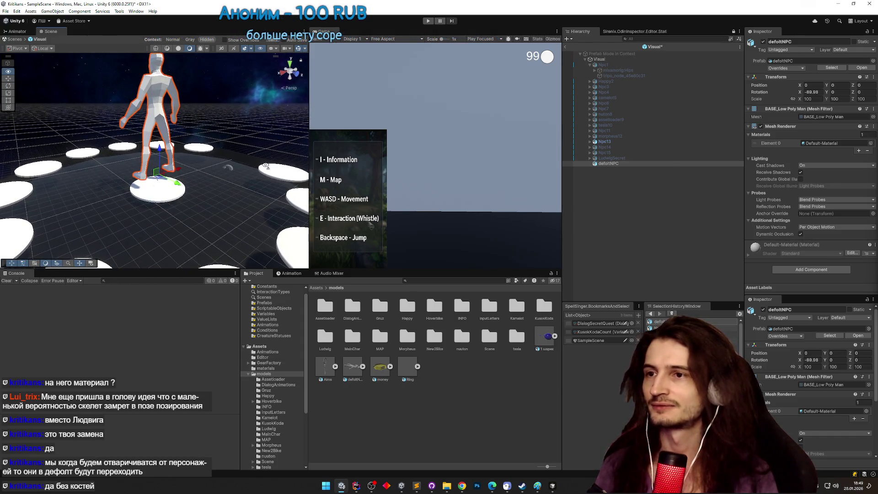
scroll(266, 166, "up", 3)
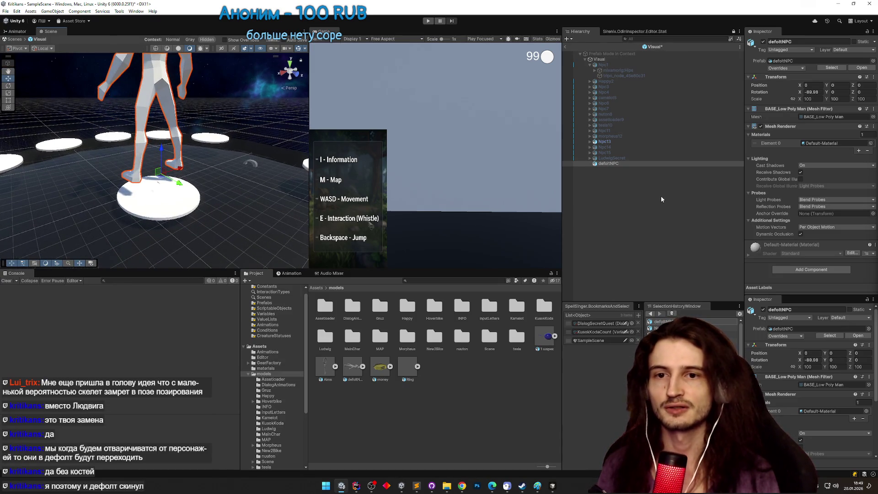
left_click(646, 163)
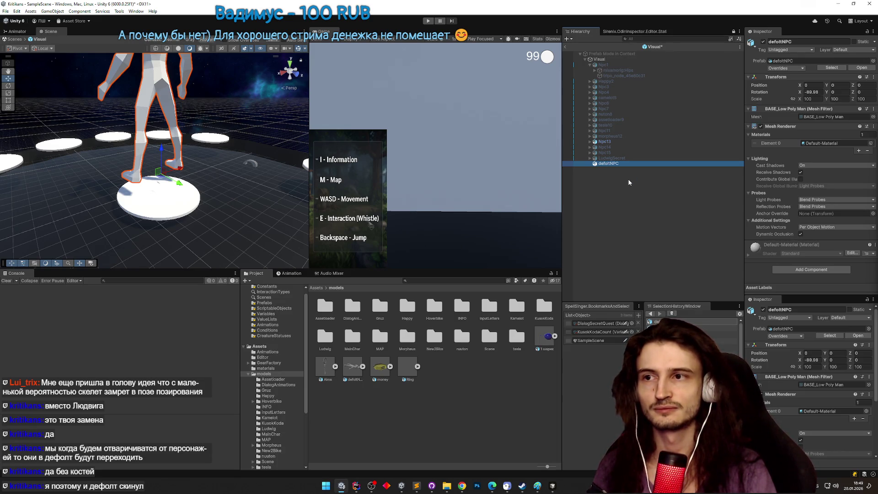
key("Delete")
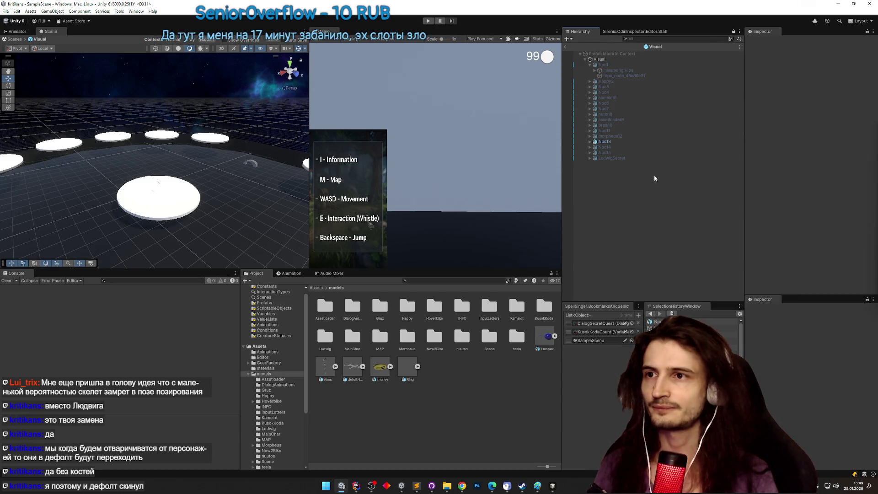
Inspect Npc1 and its mixamorig:Hips bone, then expand Npc3 and Npc4 in the Hierarchy.
left_click(603, 64)
left_click(620, 68)
left_click(619, 65)
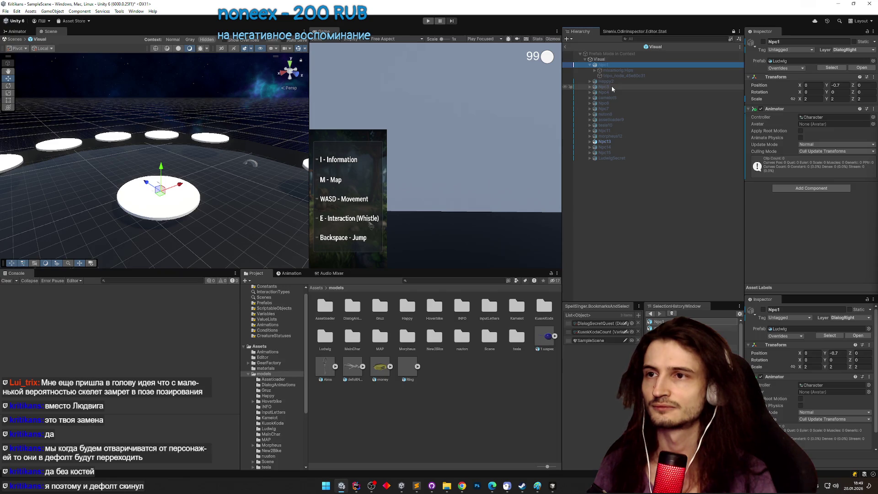
left_click(586, 93)
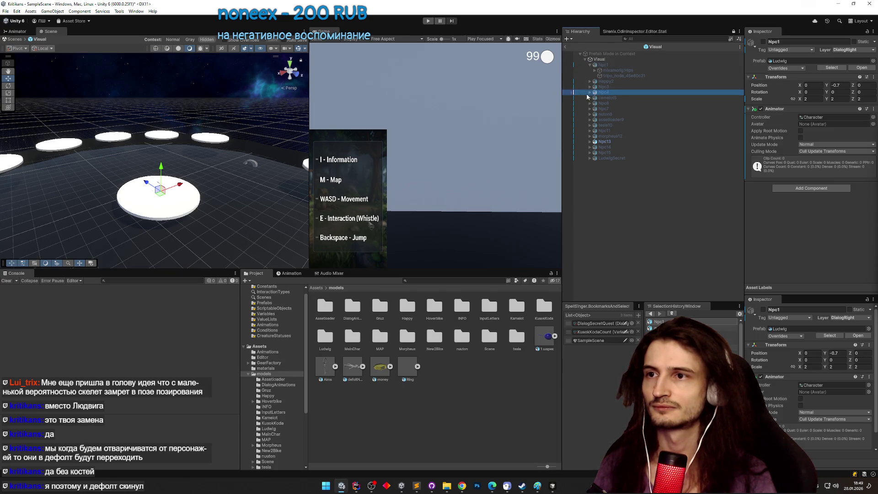
left_click(589, 92)
left_click(589, 87)
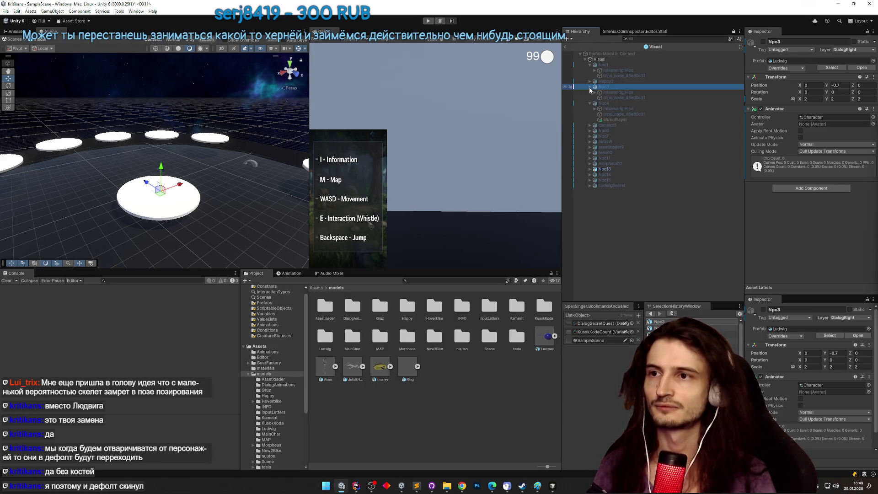
Collapse Npc3 and Npc4, widen the Game preview, and enter Play mode.
left_click(588, 87)
left_click(590, 92)
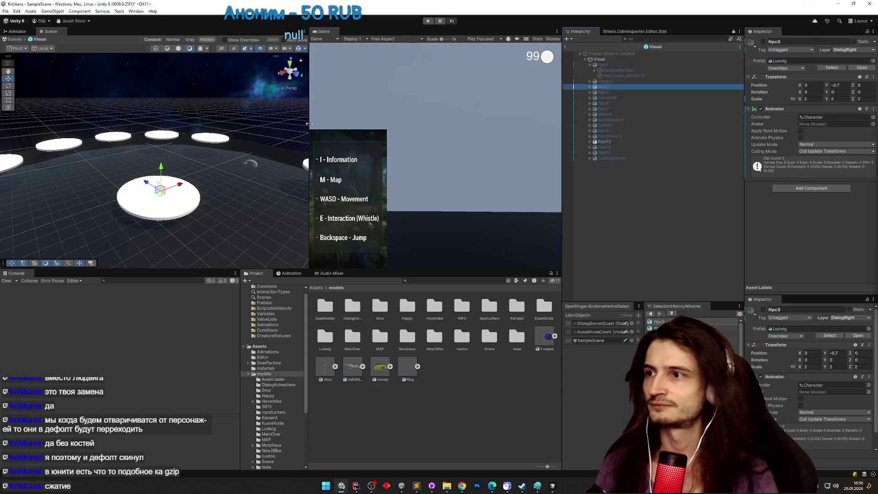
left_click_drag(309, 123, 272, 123)
key("ctrl+p")
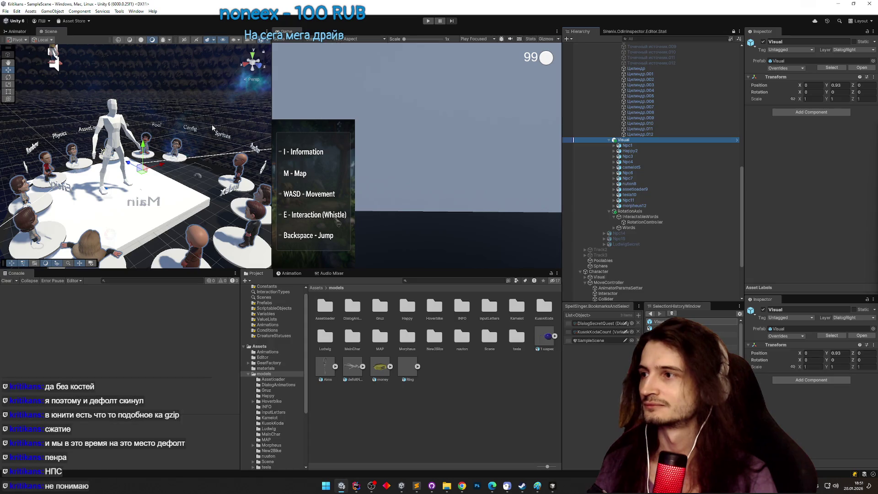
Orbit out over the arena, select Цилиндр.008, then focus and maximize the running Game view.
left_click_drag(213, 127, 212, 132)
scroll(215, 131, "up", 3)
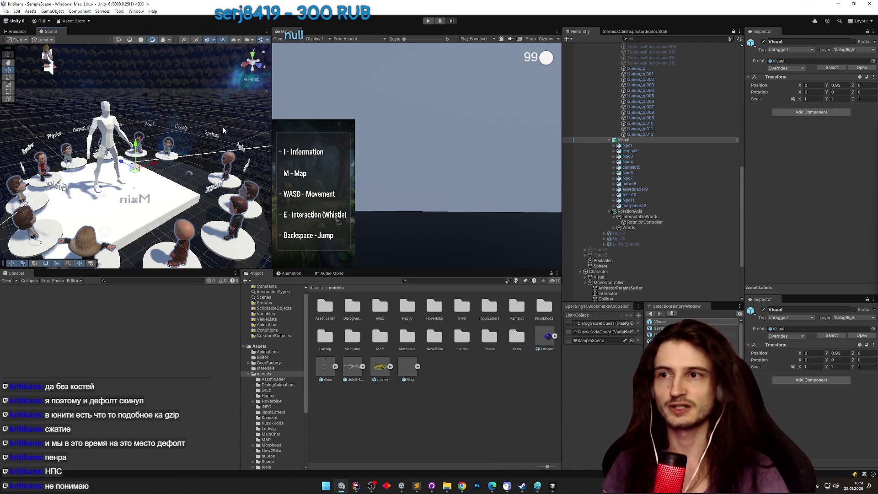
left_click(672, 112)
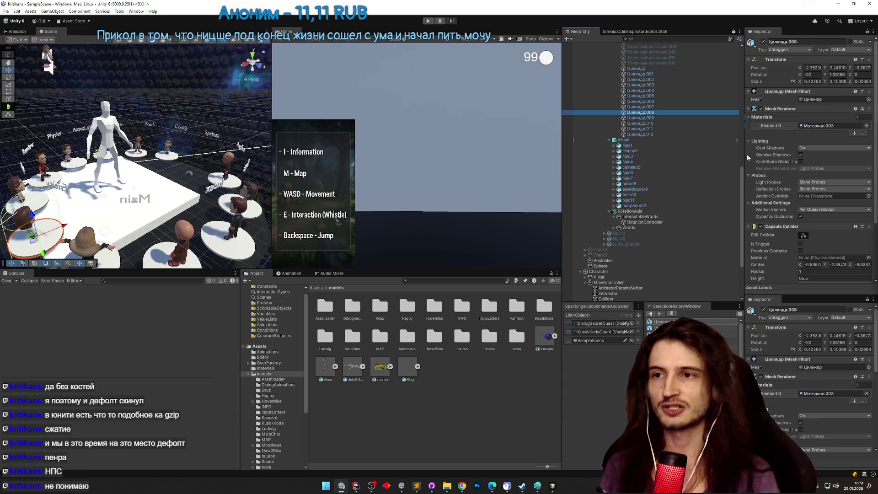
left_click(521, 139)
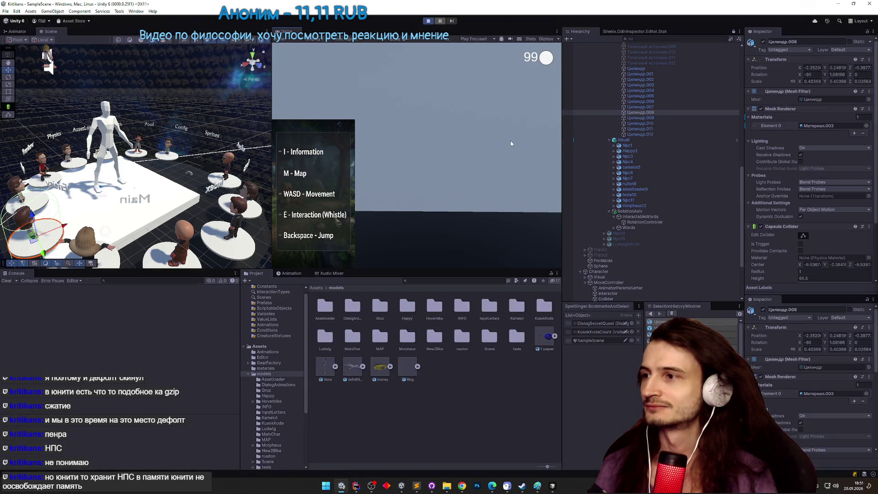
key("shift+space")
Walk the character forward to the floor's edge and turn on the Stats overlay.
key("w")
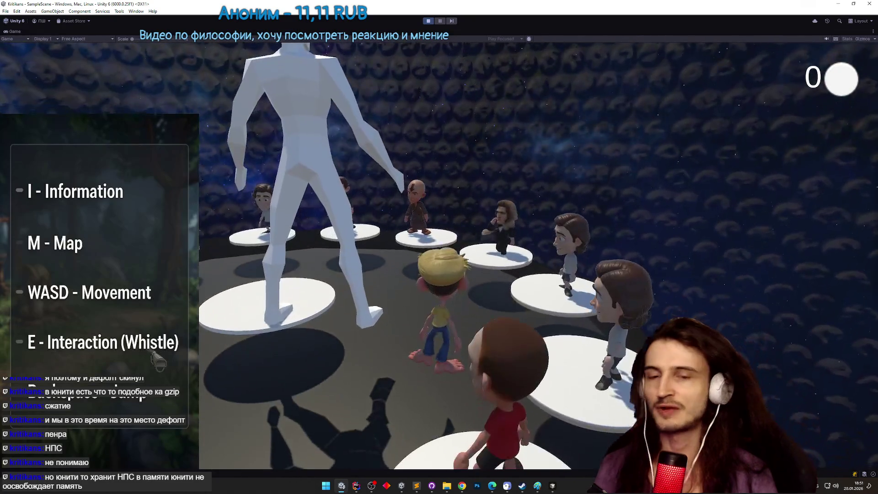
key("w")
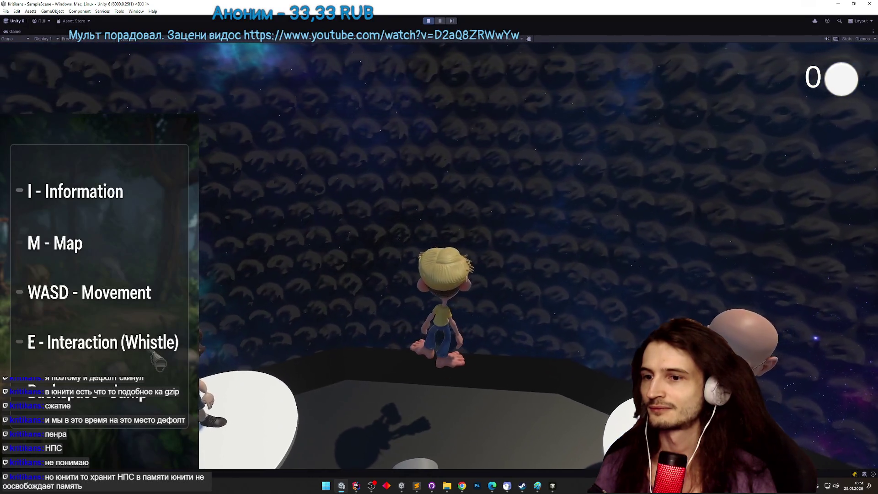
key("super")
left_click(850, 39)
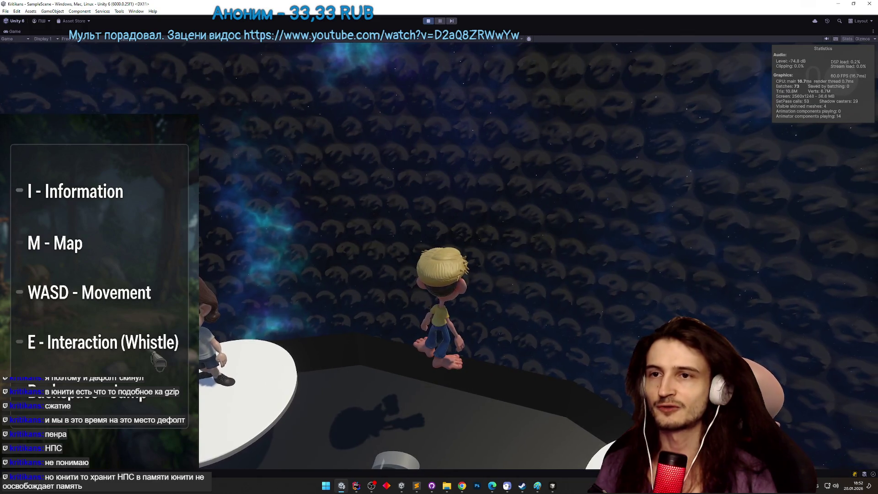
Turn toward the NPC pedestal ring, walk back to the platform edge, and exit Play mode.
key("s")
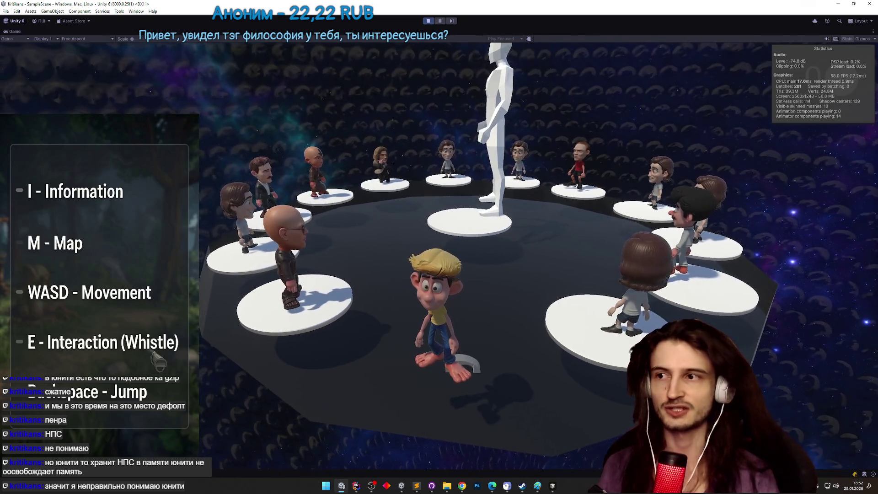
key("w")
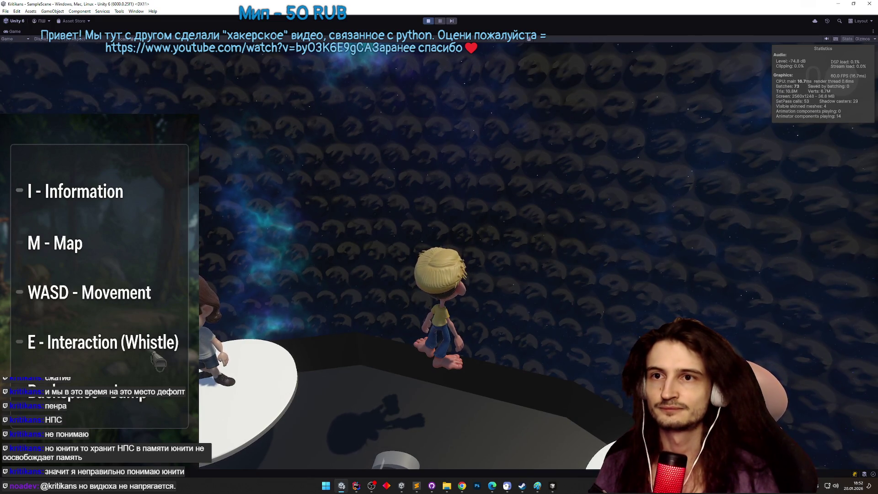
key("ctrl+p")
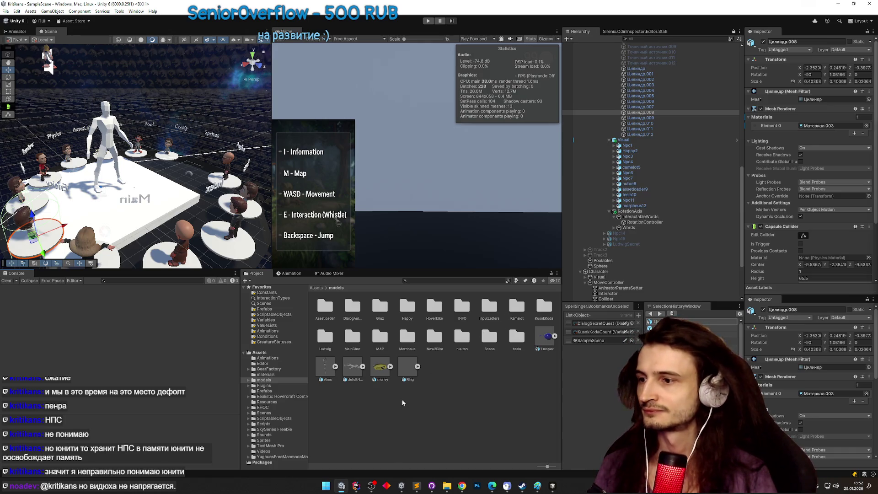
Permanently delete the defoltNPC model asset, then switch to the Chrome window.
left_click(356, 376)
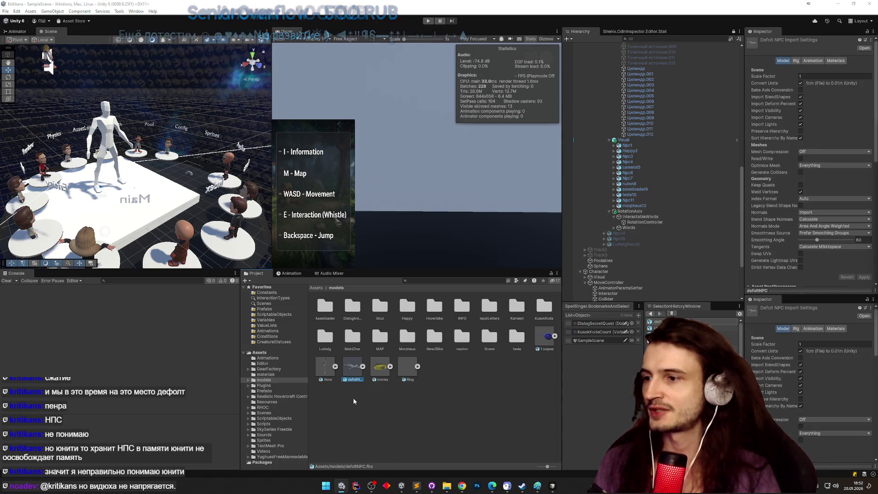
key("shift+Delete")
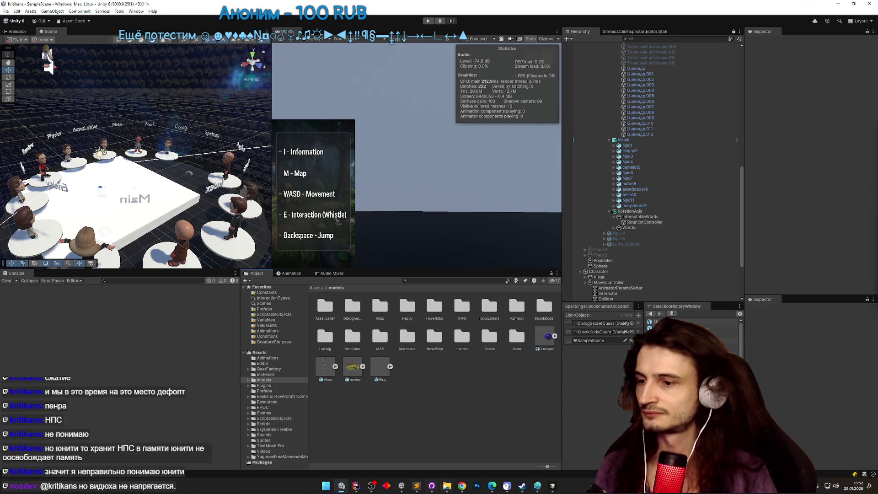
left_click(462, 486)
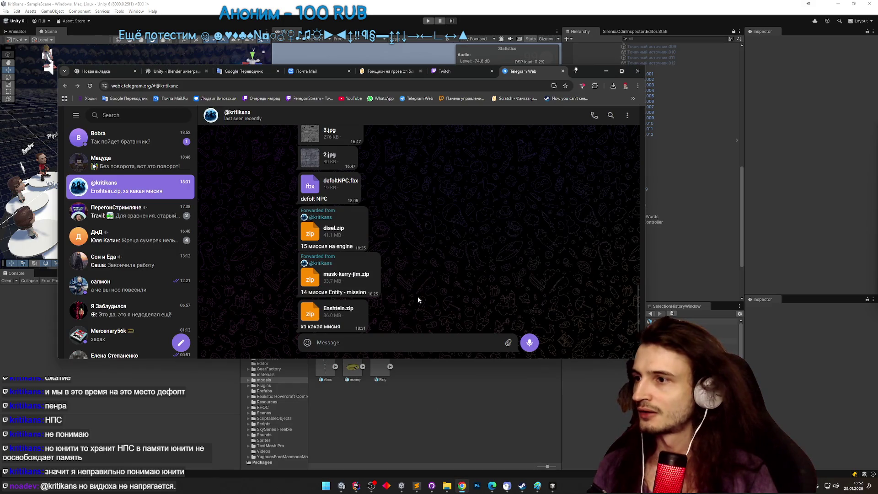
Scroll through the Telegram chat and download the Enshtein.zip file.
scroll(417, 299, "up", 1)
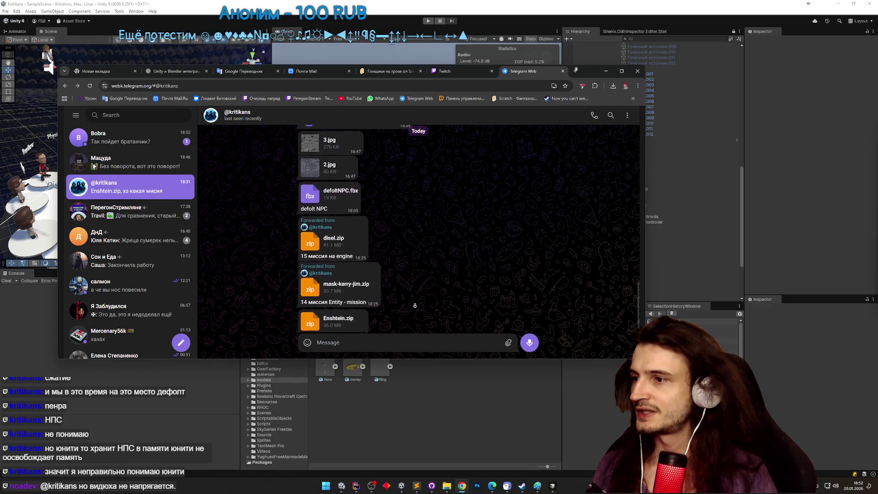
scroll(415, 305, "down", 1)
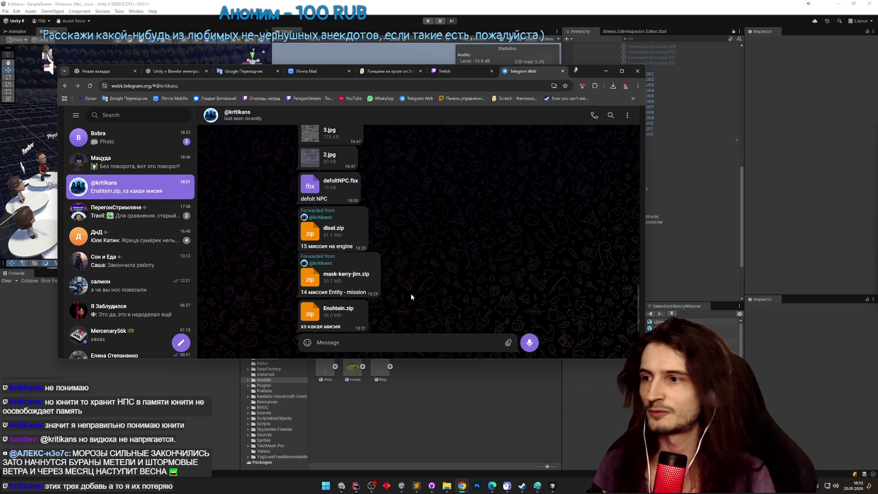
scroll(412, 297, "up", 3)
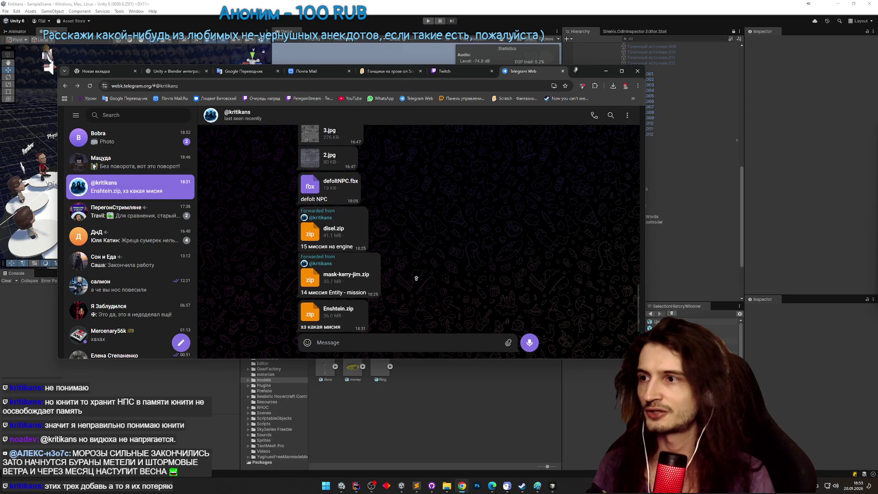
scroll(418, 322, "down", 3)
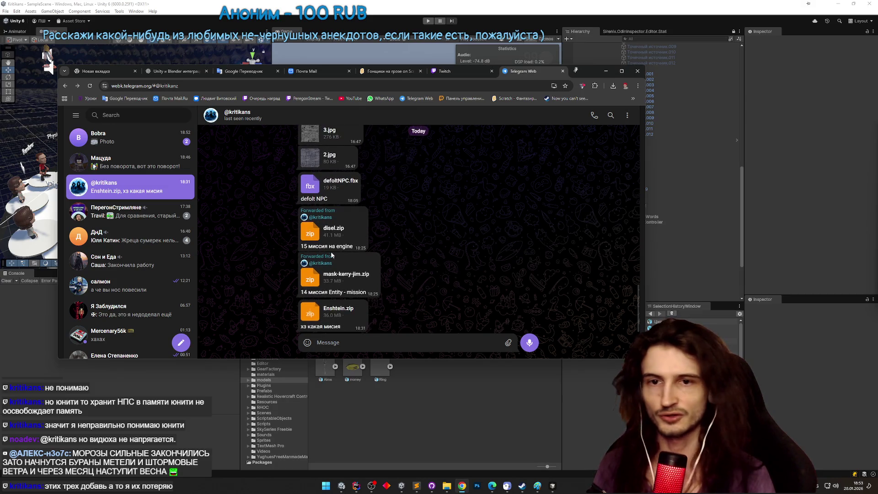
left_click(462, 485)
left_click(462, 486)
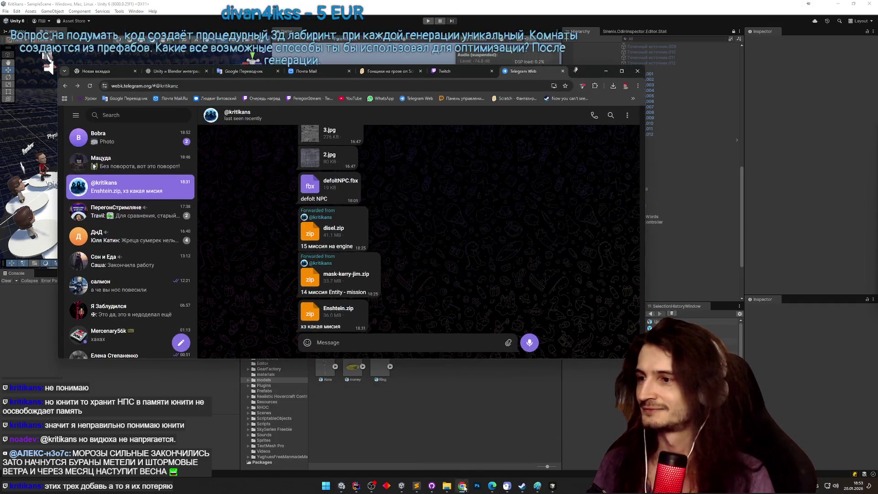
double_click(358, 327)
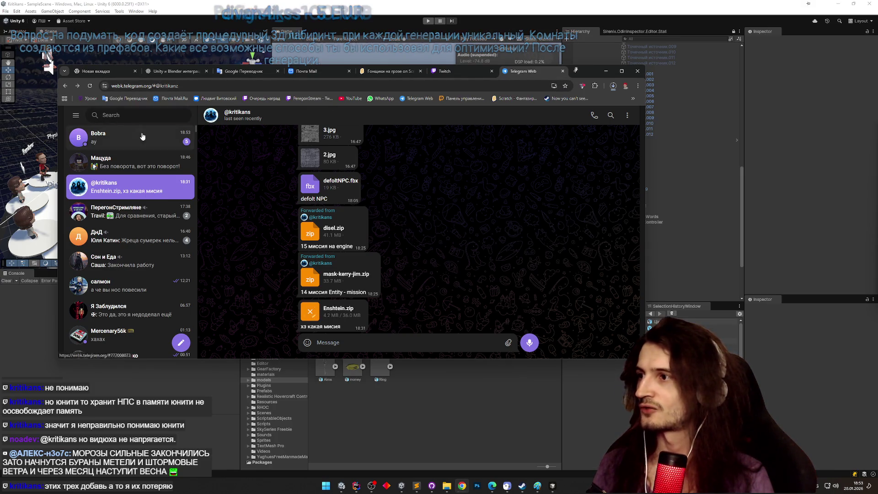
Open the other contact's chat and send the message "да, шик".
left_click(128, 137)
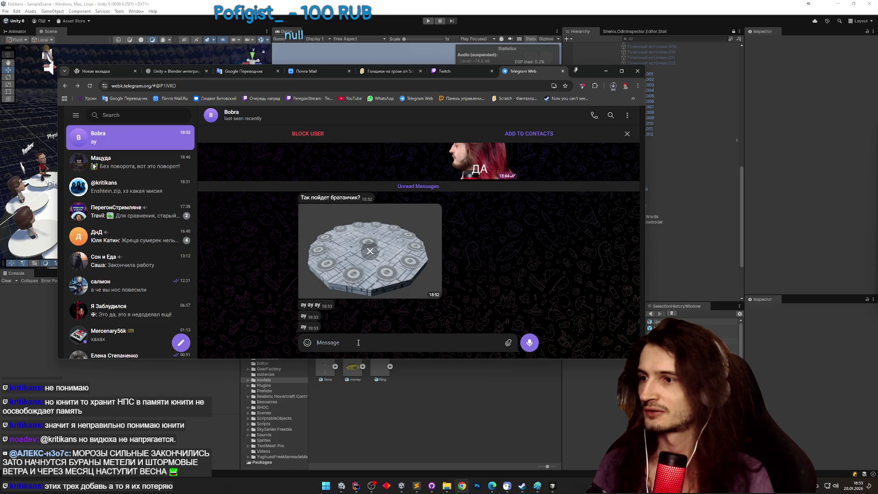
type("lf")
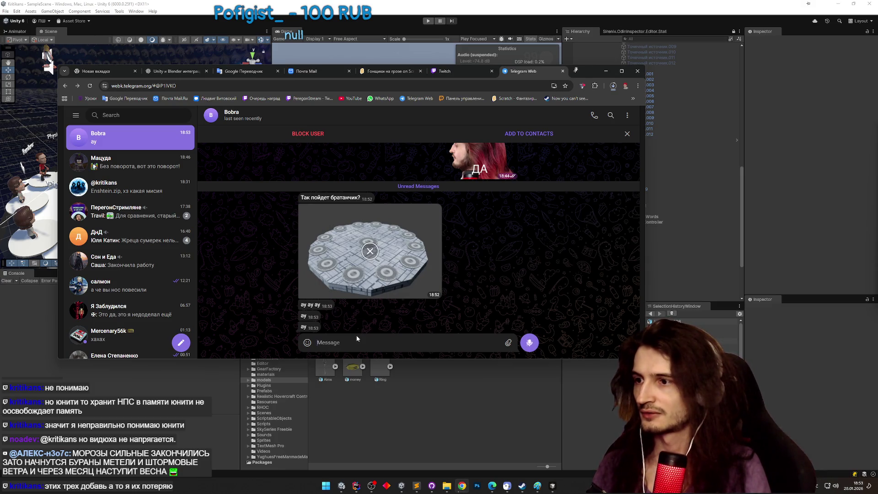
key("BackSpace")
key("BackSpace")
type("да, шик")
key("Return")
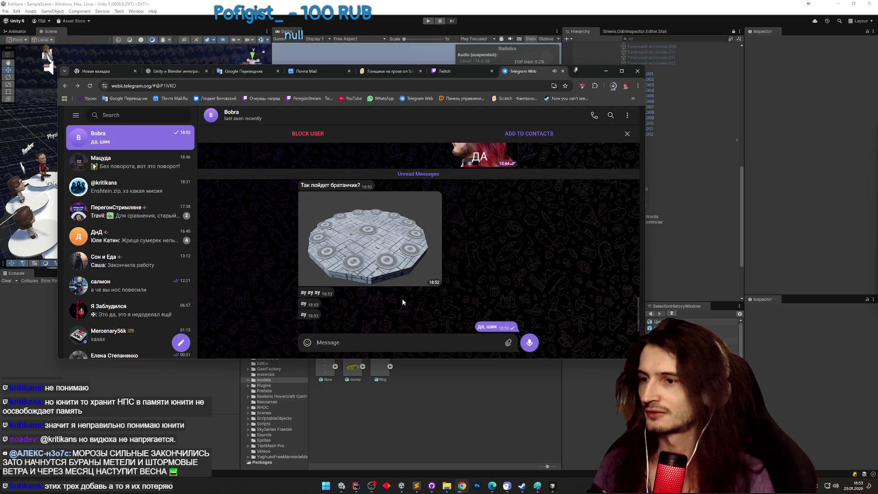
Reply "+1 Панибратство" to the pedestal question message, then minimize the browser.
right_click(352, 186)
left_click(365, 194)
type("+")
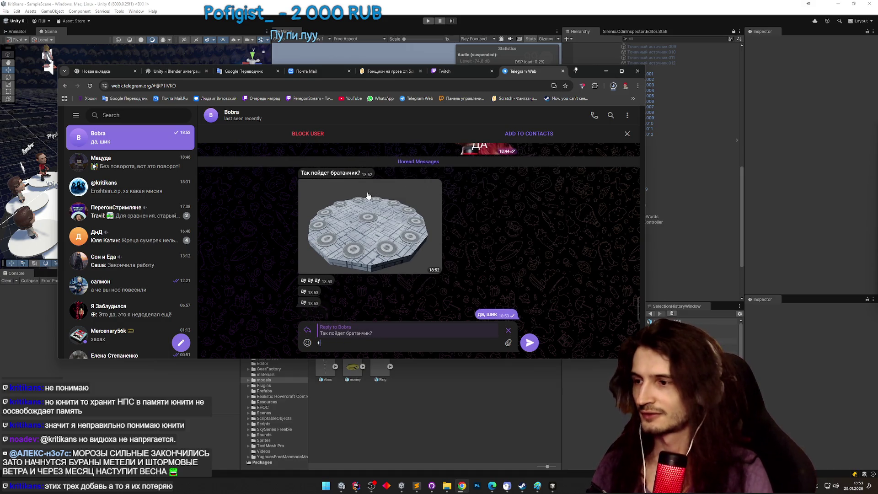
type("1 Панибрат")
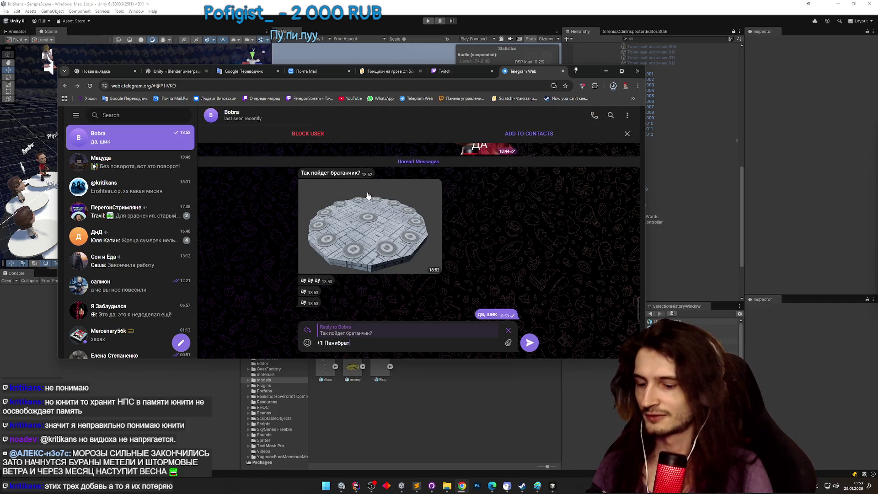
type("ство")
key("Return")
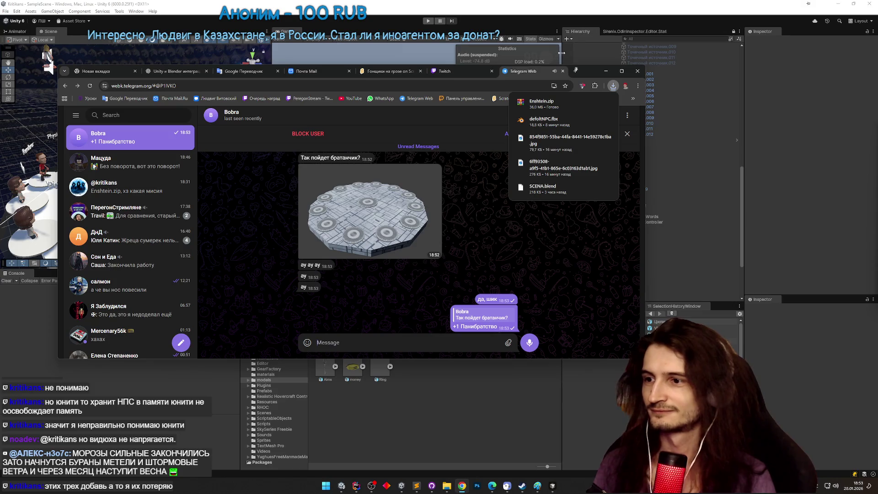
left_click(608, 74)
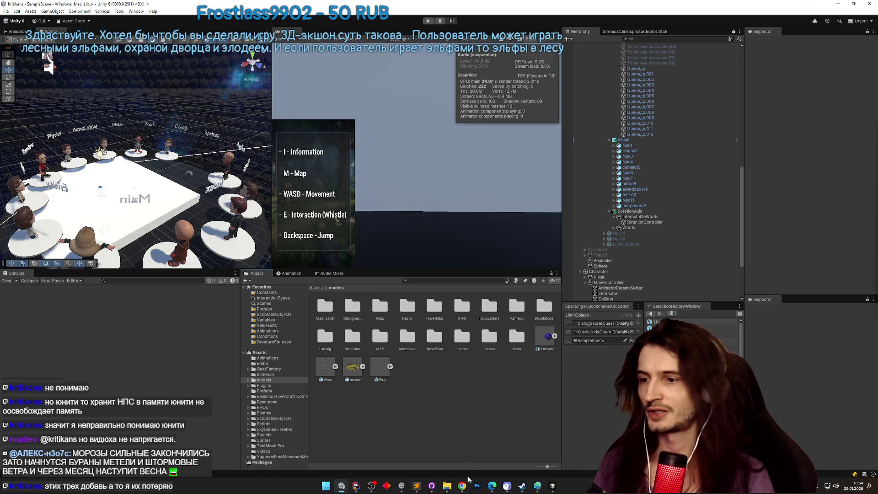
Open the downloaded Enshtein.zip archive from Chrome's downloads list.
left_click(462, 486)
left_click(613, 85)
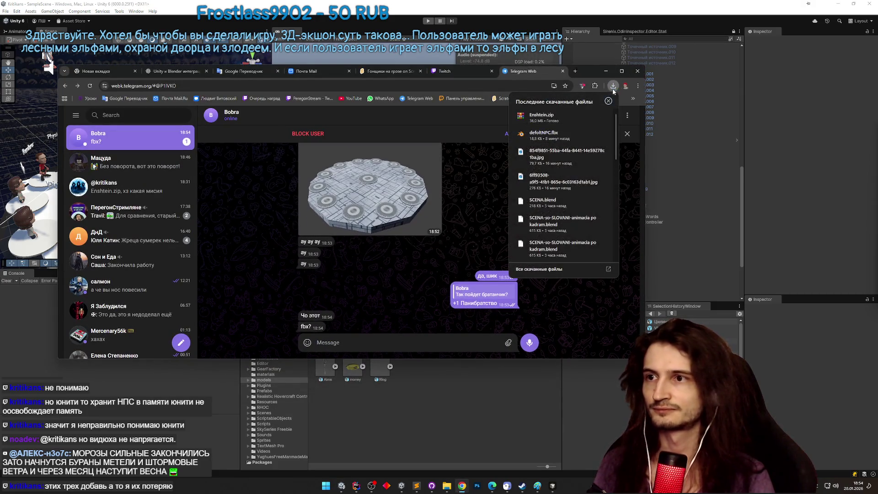
left_click(561, 114)
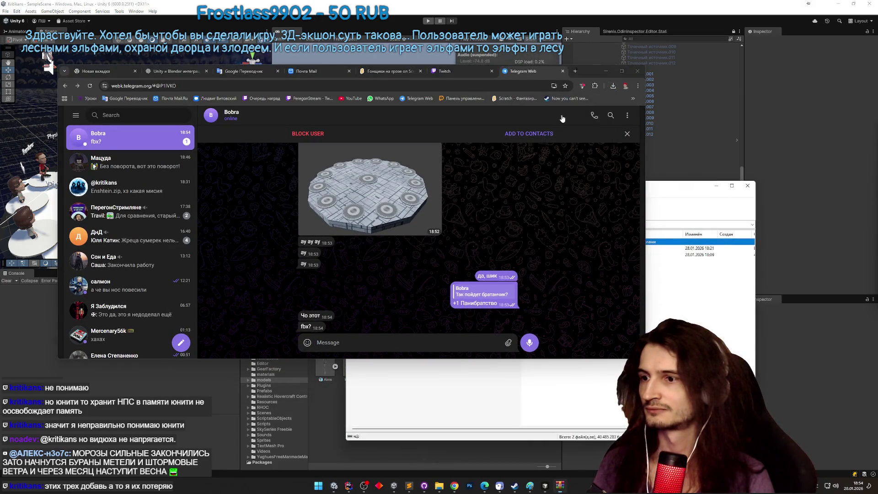
Send the Telegram messages "а?" and "жду в виде бленда".
left_click(370, 337)
type("а?")
key("Return")
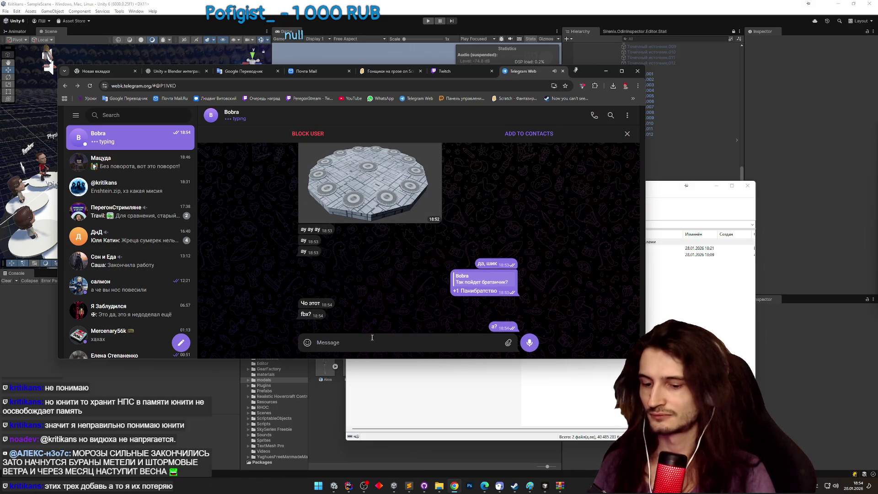
type("жду в виде бленда")
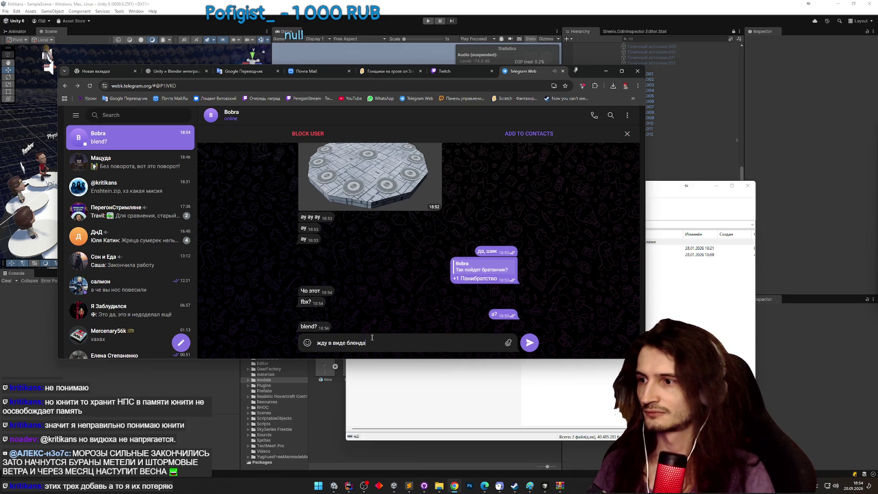
key("Return")
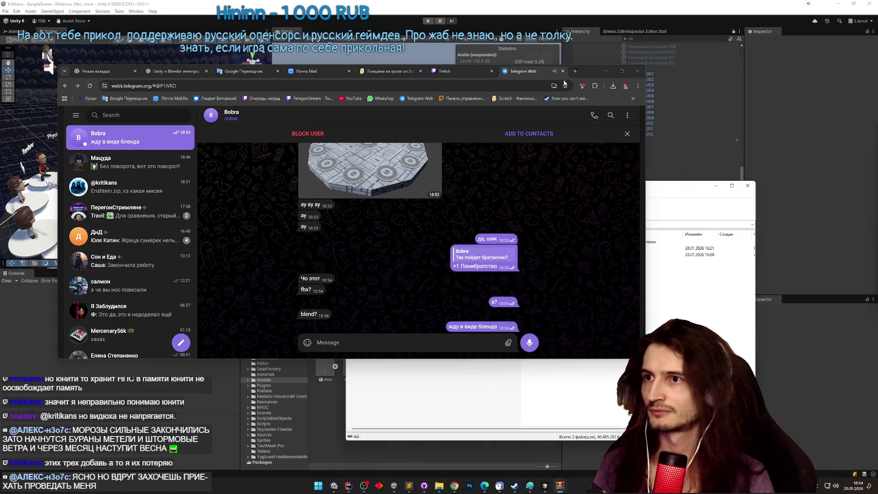
Move the browser aside, check and dismiss the archive window, and return to Unity.
mouse_move(588, 74)
left_mouse_down()
mouse_move(382, 67)
mouse_move(417, 69)
left_mouse_up()
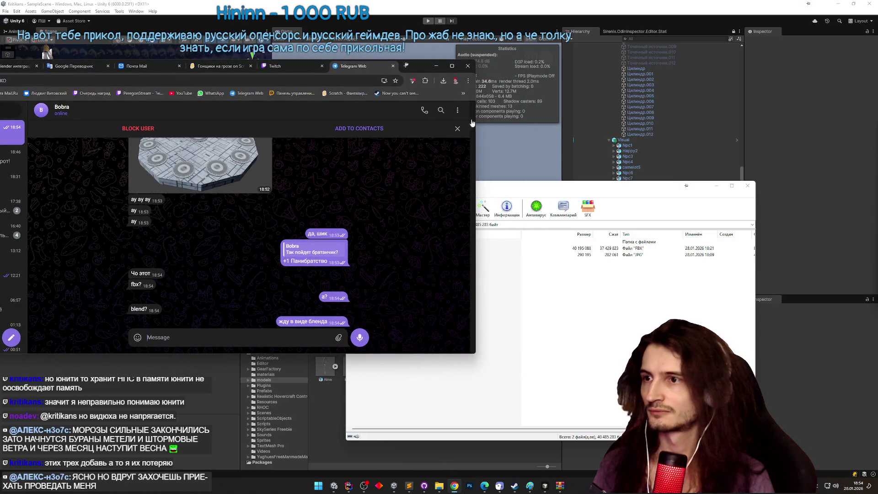
left_click(471, 187)
key("Escape")
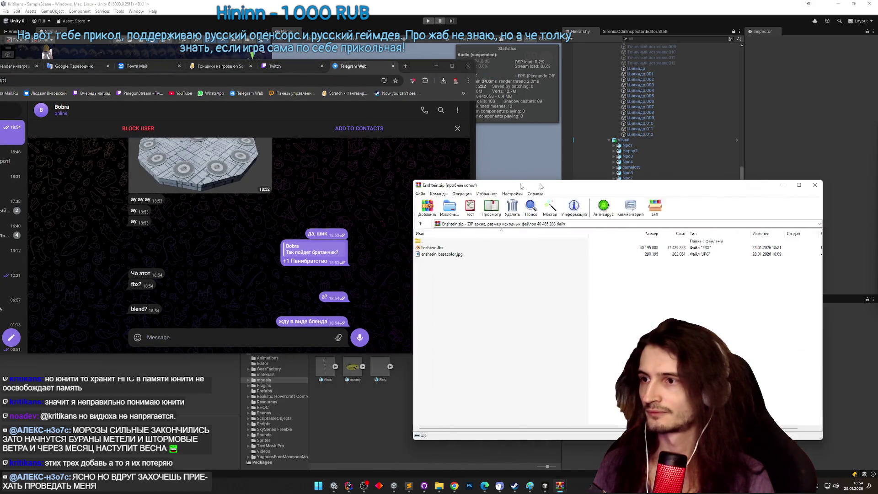
left_click(400, 431)
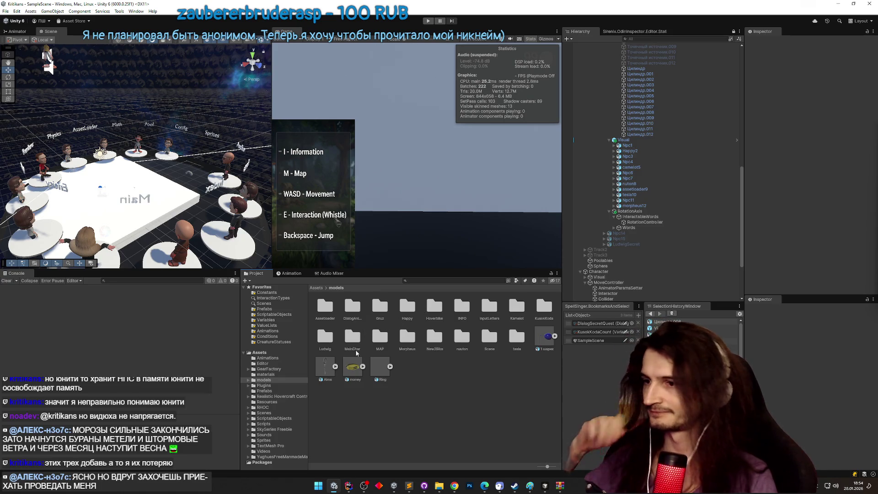
Create a new folder named Einstein inside the models folder.
key("ctrl+shift+n")
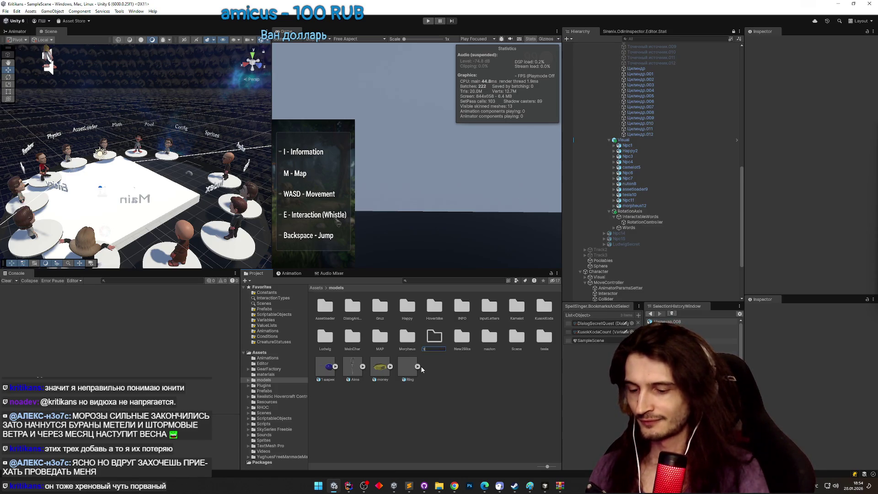
key("BackSpace")
key("BackSpace")
key("BackSpace")
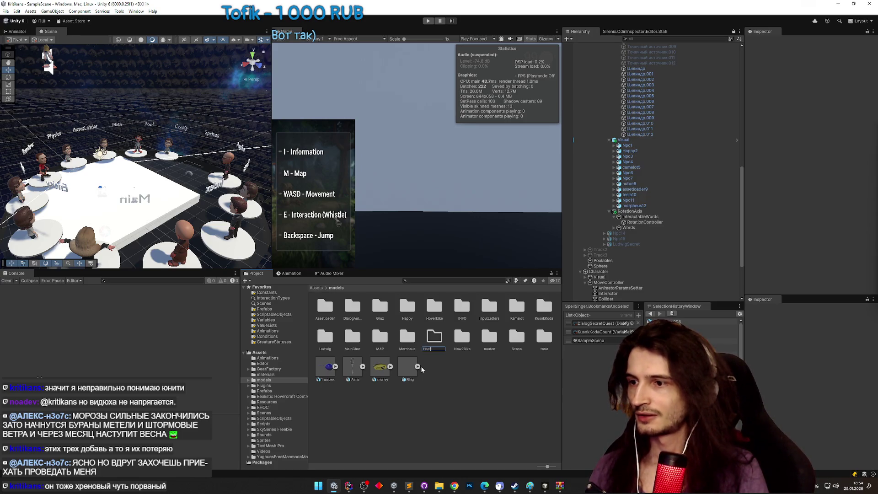
type("in")
key("Return")
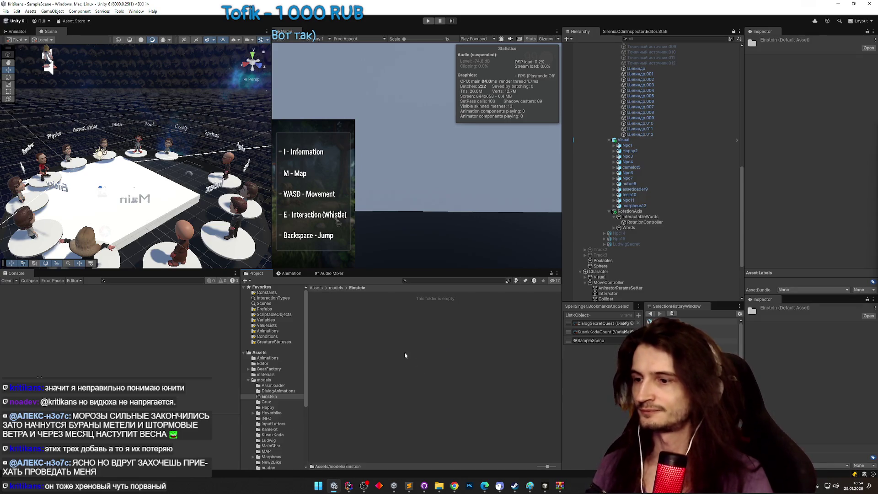
Import Enshtein.fbx and enshtein_basecolor.jpg from the archive into Einstein, then close WinRAR.
mouse_move(439, 489)
mouse_move(531, 445)
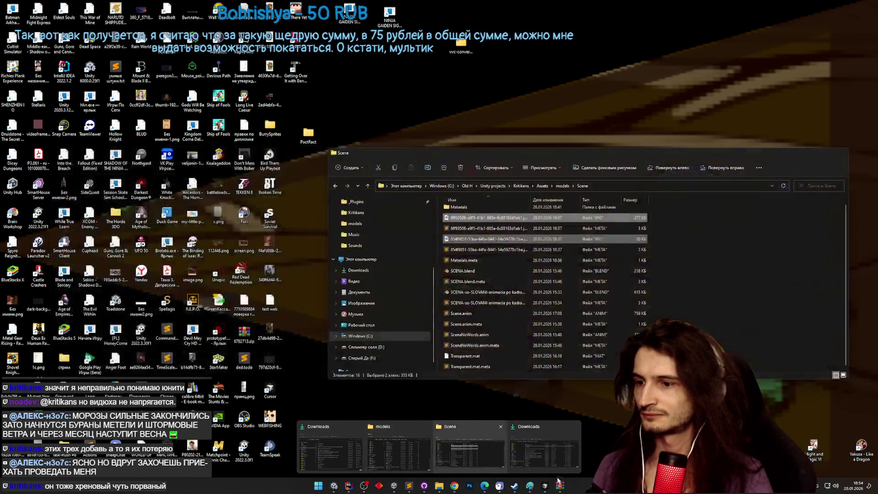
mouse_move(565, 488)
left_click(522, 451)
left_click(534, 255)
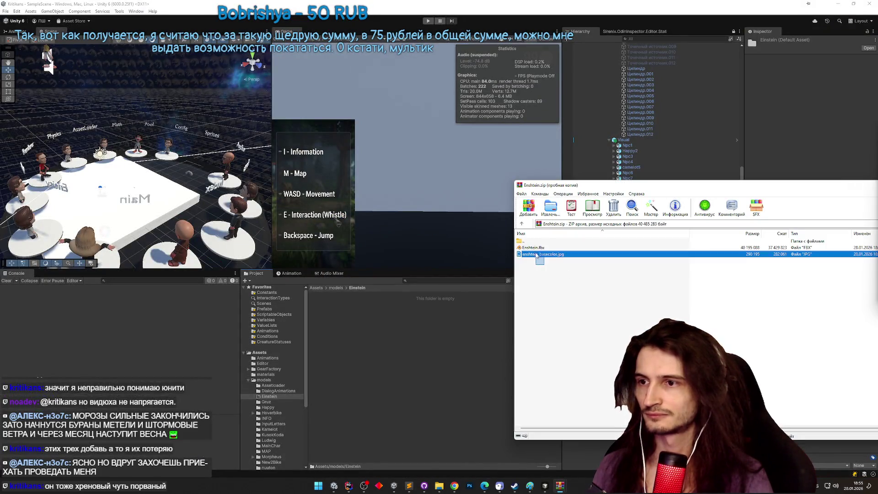
left_click(532, 250, "shift")
left_click_drag(391, 319, 392, 319)
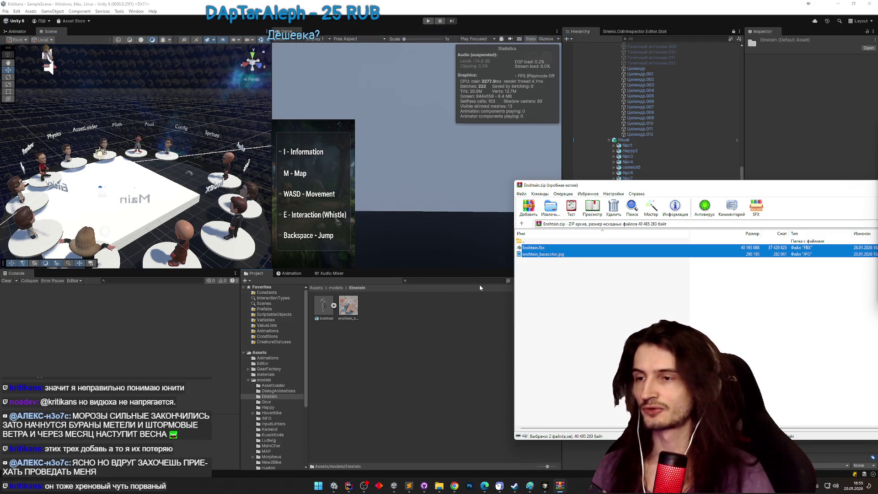
left_click_drag(644, 191, 543, 193)
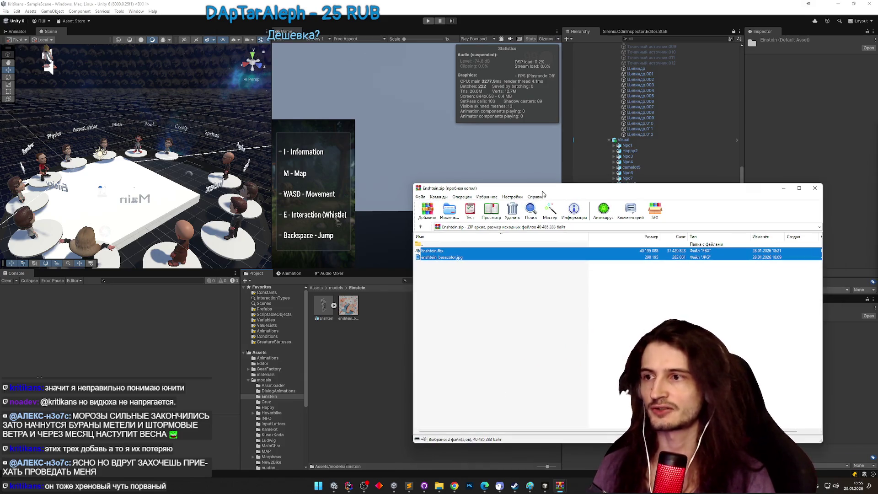
left_click(814, 188)
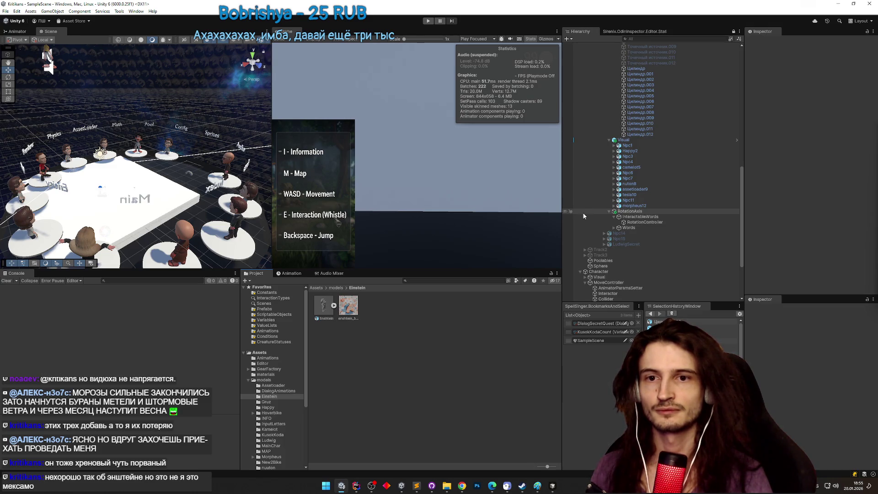
Open the Visual prefab in context, then bring up the Sublime Text to-do list and Telegram.
left_click(651, 140)
left_click(736, 140)
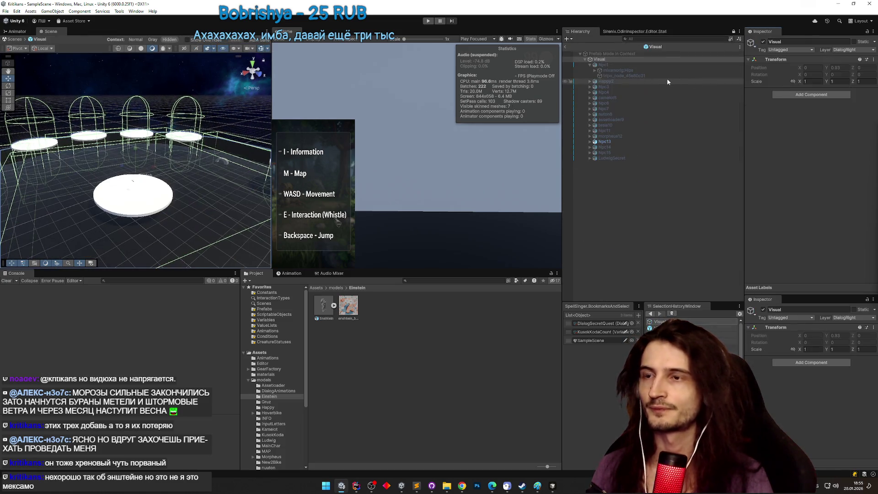
left_click(417, 486)
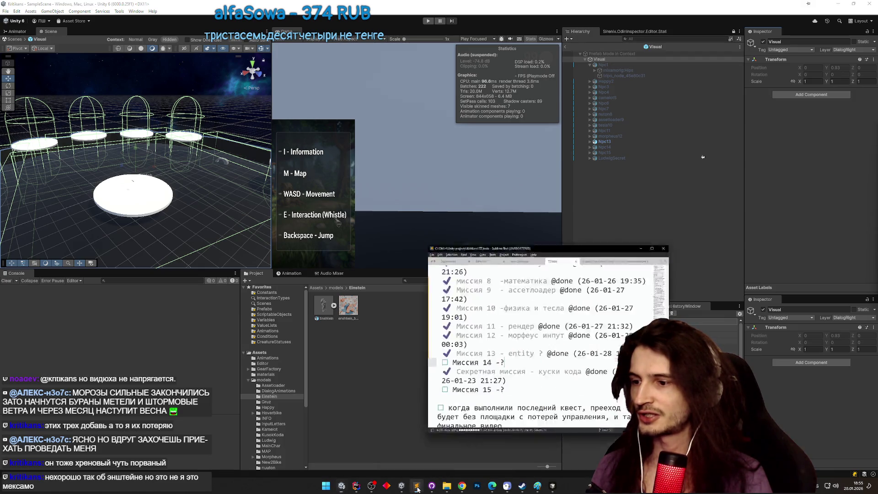
mouse_move(447, 486)
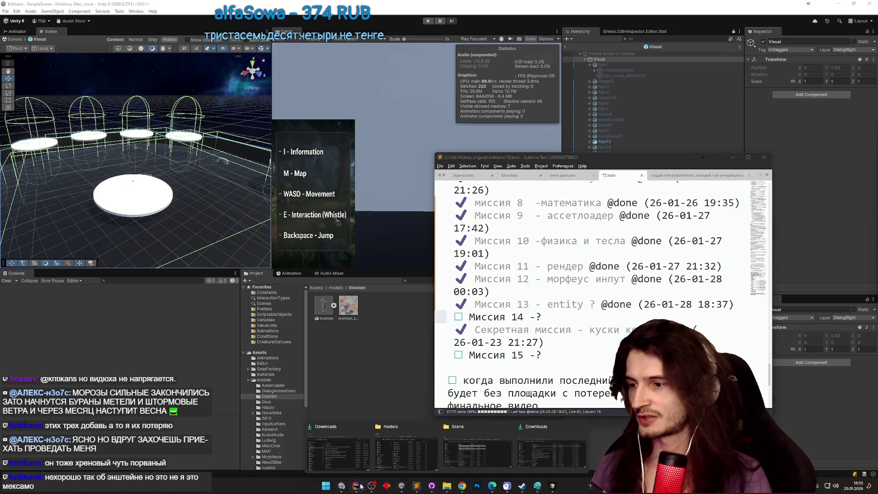
left_click(419, 487)
left_click(462, 486)
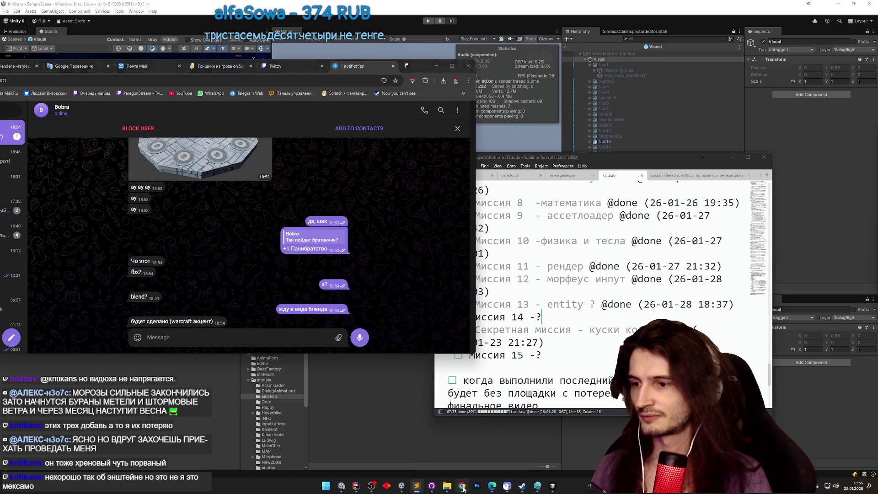
Scroll through the chat history and enlarge and reposition the browser window.
scroll(361, 265, "up", 3)
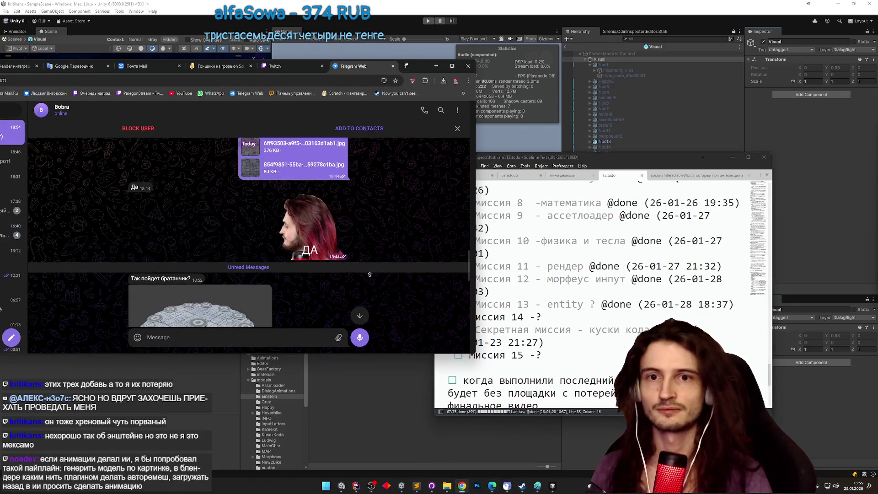
scroll(371, 292, "up", 1)
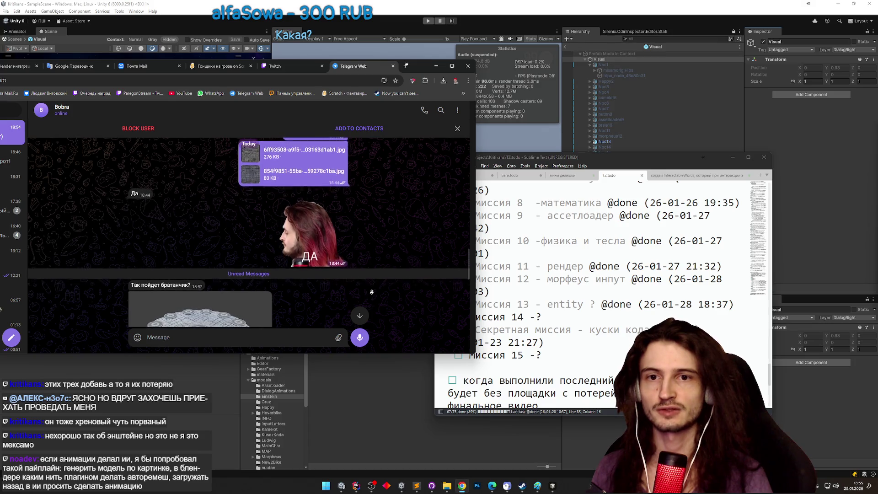
scroll(373, 273, "up", 1)
scroll(373, 274, "up", 2)
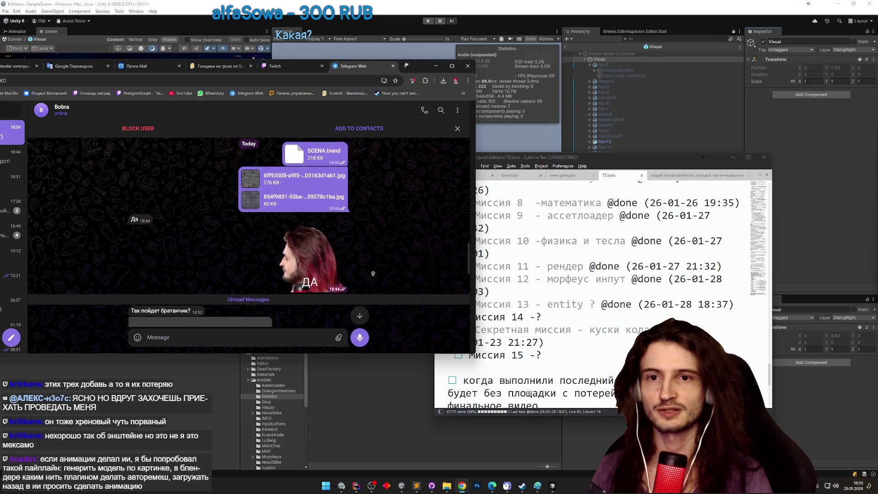
scroll(377, 291, "down", 1)
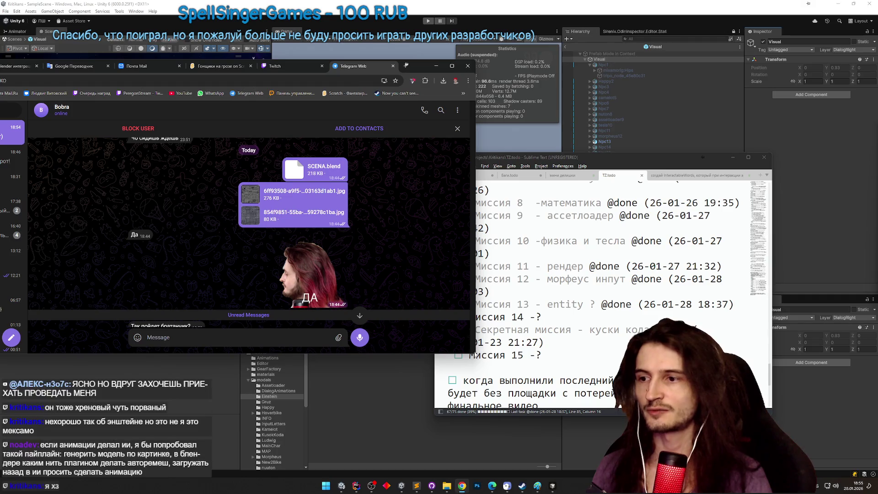
left_click_drag(476, 354, 557, 402)
middle_click(464, 300)
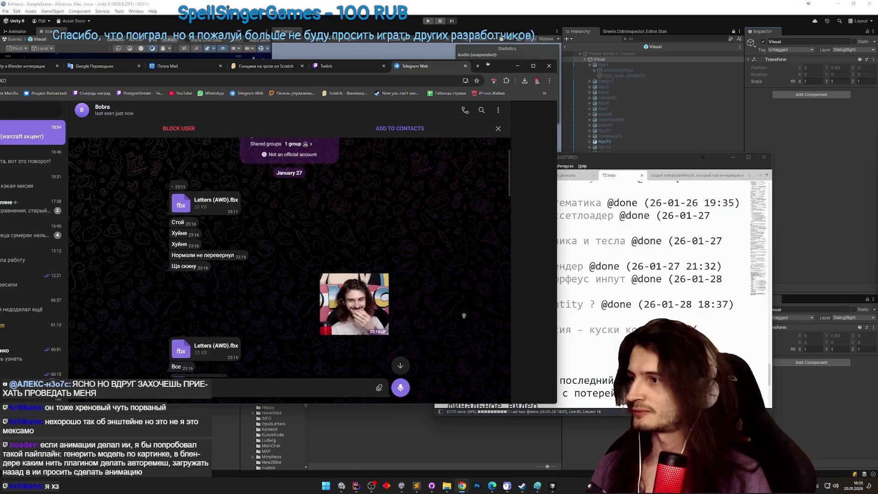
scroll(460, 305, "down", 10)
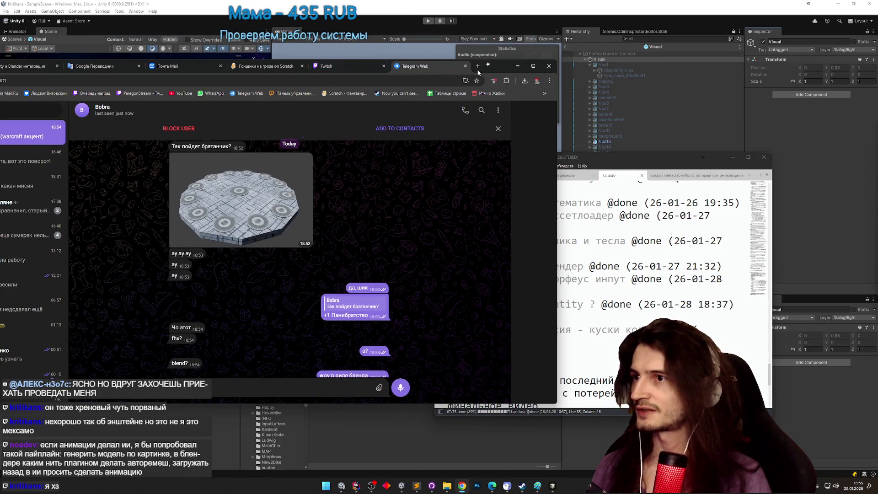
left_click_drag(509, 65, 576, 36)
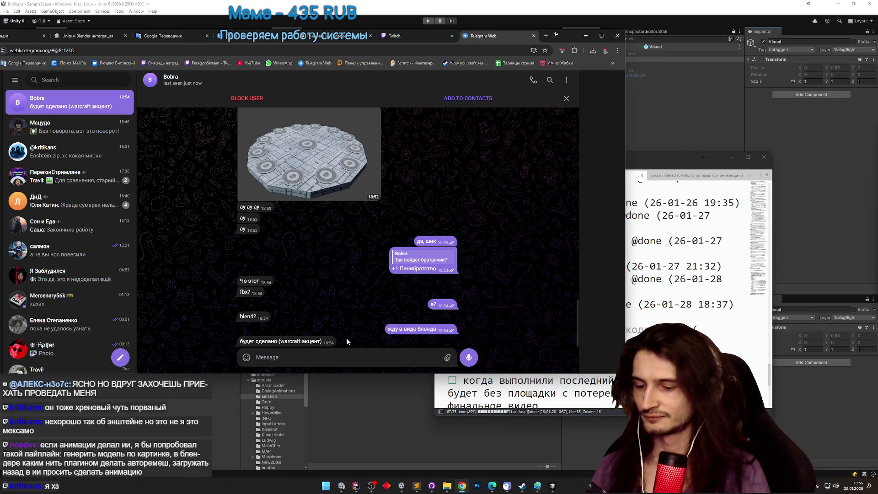
Send the reply "ну вот... тебя убьют".
type("yeу")
key("BackSpace")
type("ну")
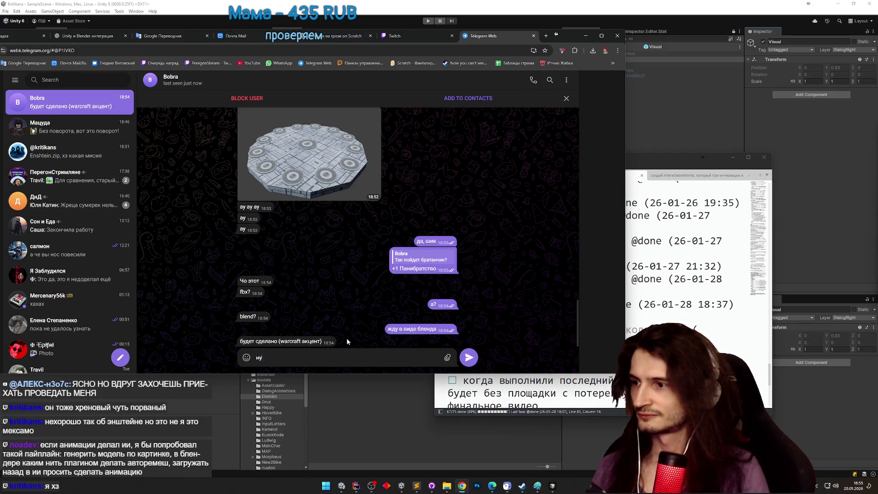
type(" вот... тебя убьют")
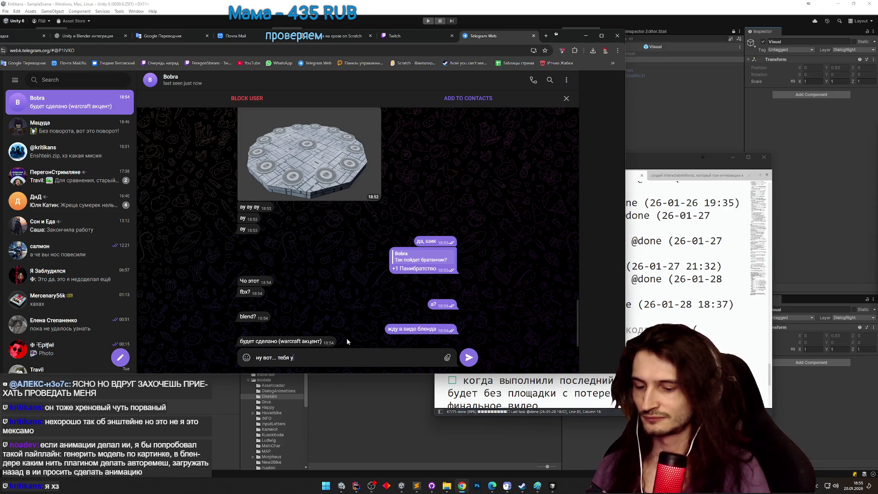
key("Return")
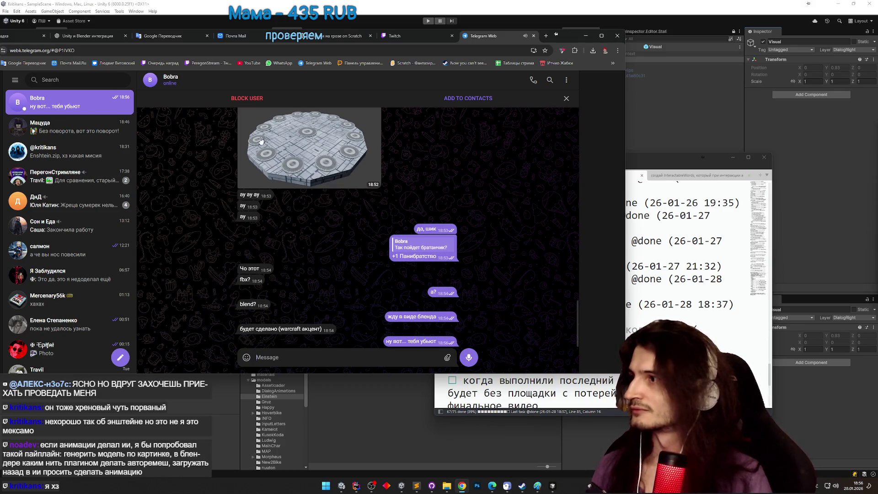
Scroll the other chat back to the January 26 game-engine files, toggle a heart reaction, and minimise the browser.
left_click(101, 157)
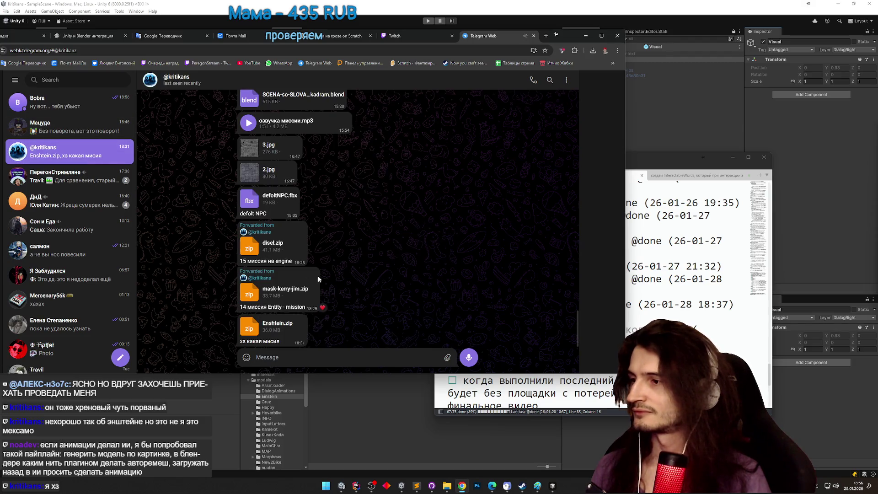
scroll(317, 275, "up", 2)
scroll(439, 280, "up", 15)
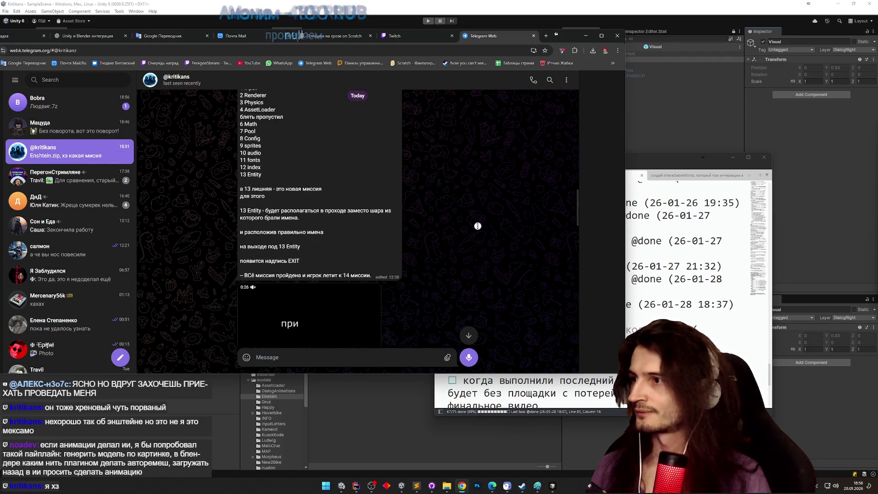
scroll(471, 150, "up", 15)
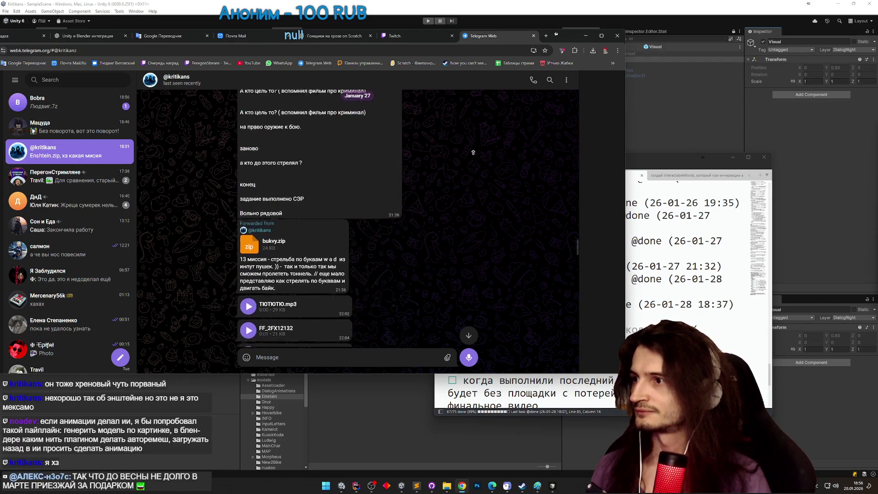
scroll(470, 150, "up", 15)
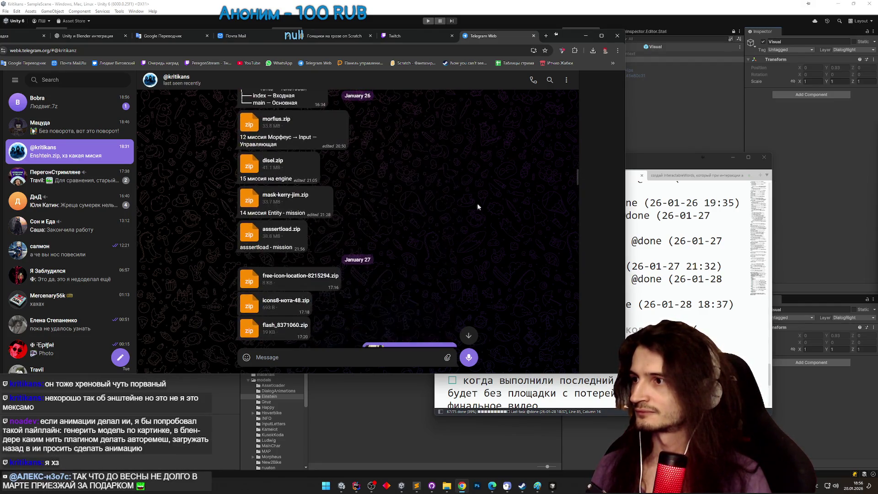
scroll(460, 205, "down", 2)
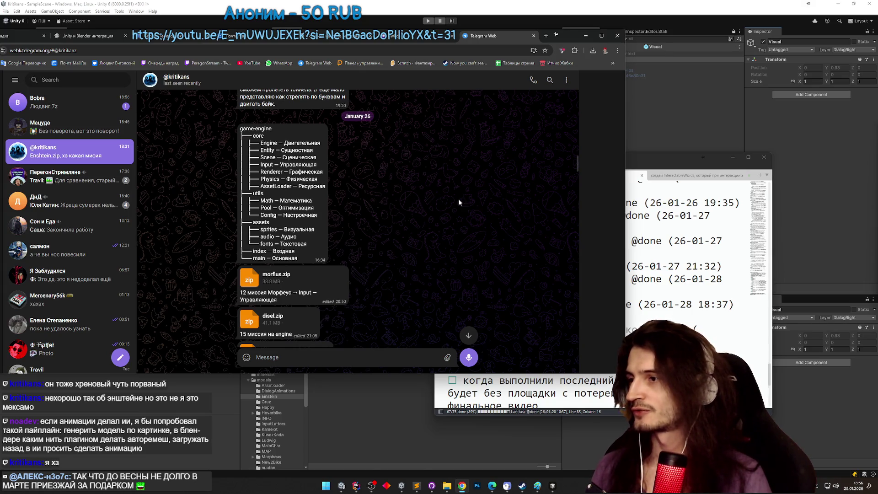
double_click(268, 215)
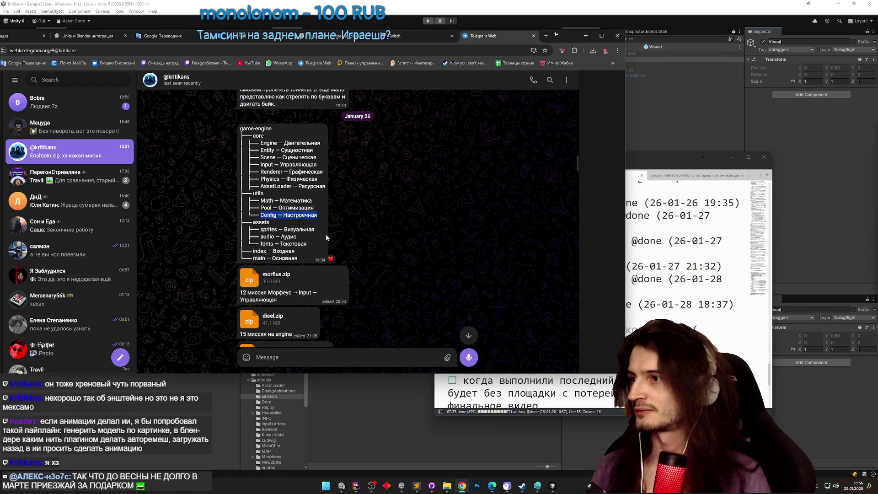
left_click(331, 259)
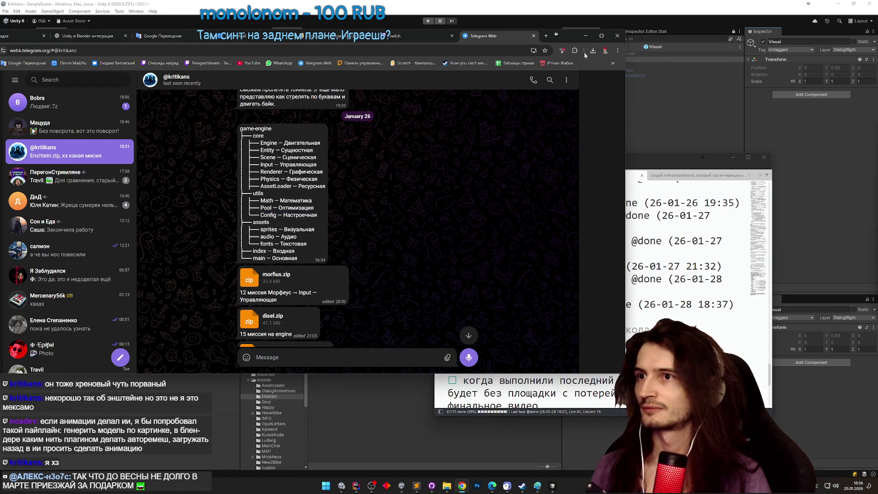
left_click(585, 35)
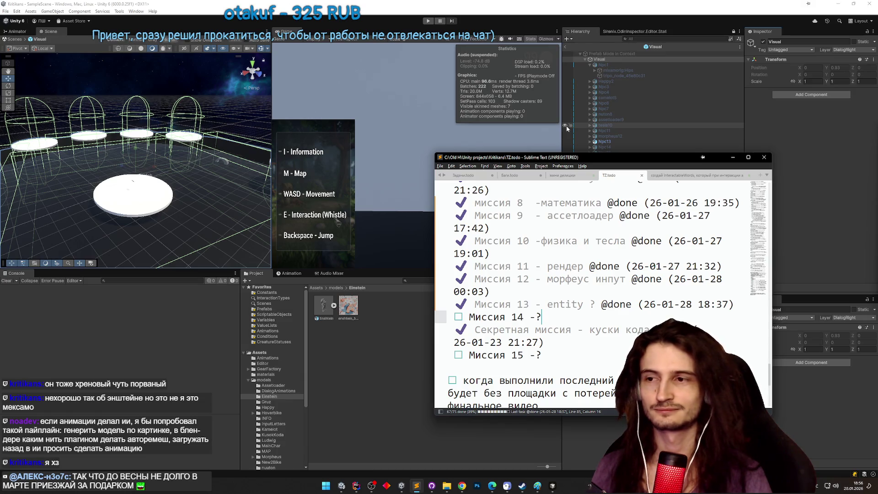
Scroll the TZ.todo mission list, minimise Sublime Text, and select Npc6 in Unity.
scroll(572, 259, "down", 1)
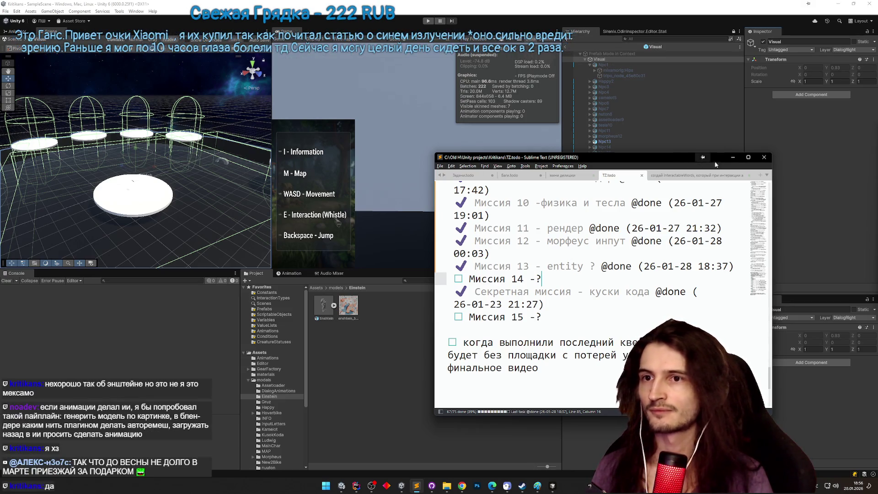
left_click(733, 157)
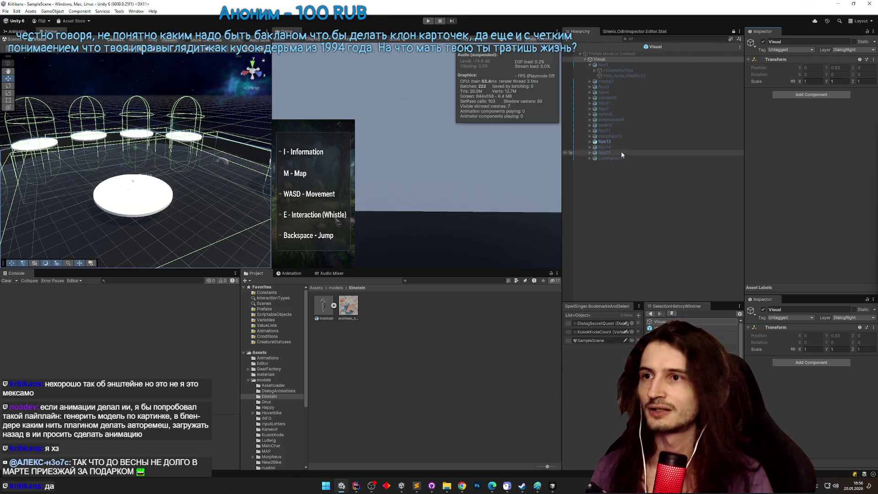
left_click(604, 103)
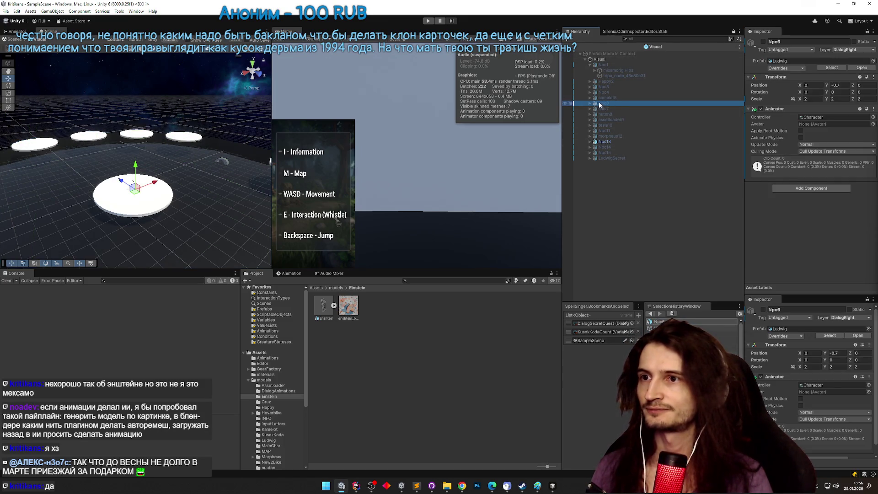
Swap Npc6 for the Enshtein prefab using Prefab > Replace, found by searching 'ens'.
left_click(589, 104)
right_click(603, 104)
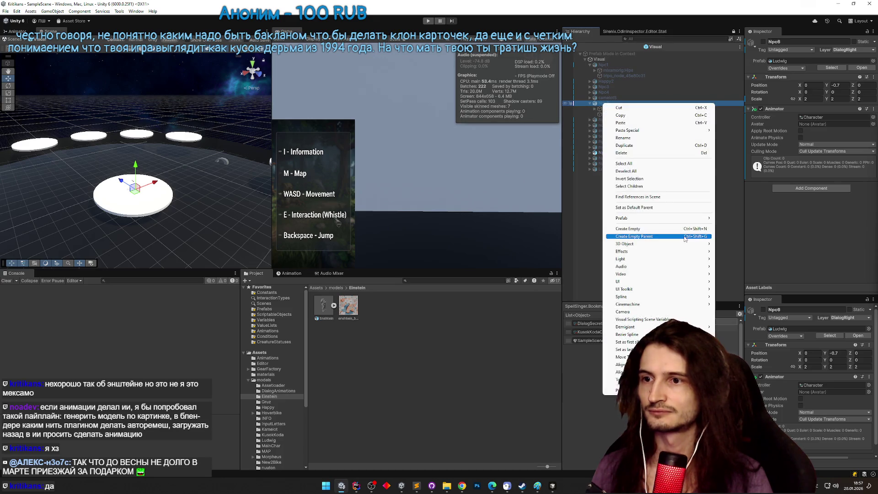
mouse_move(688, 222)
left_click(736, 248)
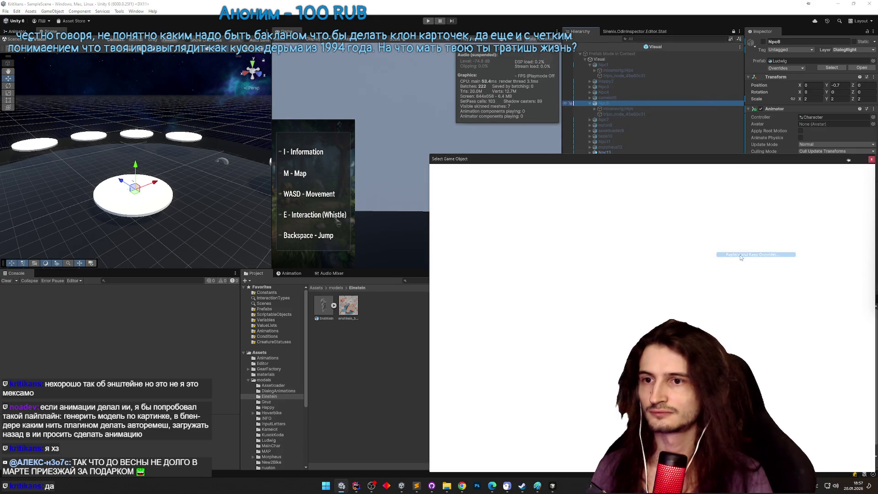
type("y")
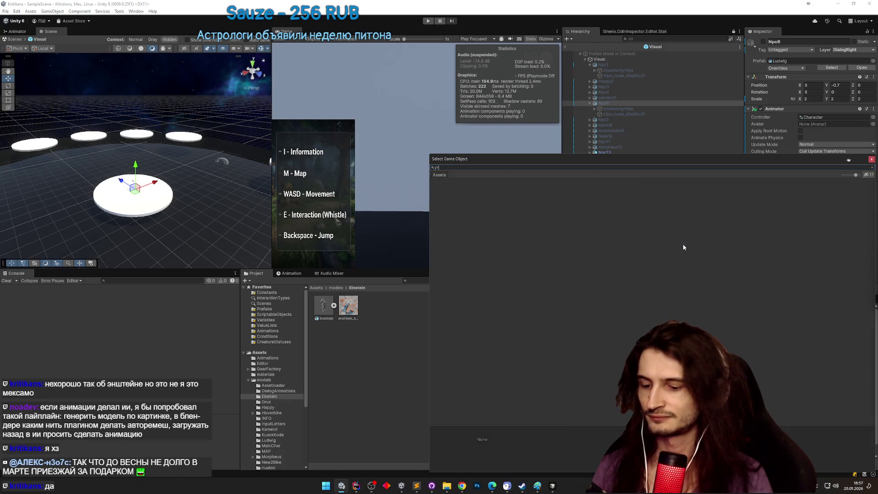
key("BackSpace")
key("BackSpace")
key("BackSpace")
type("ens")
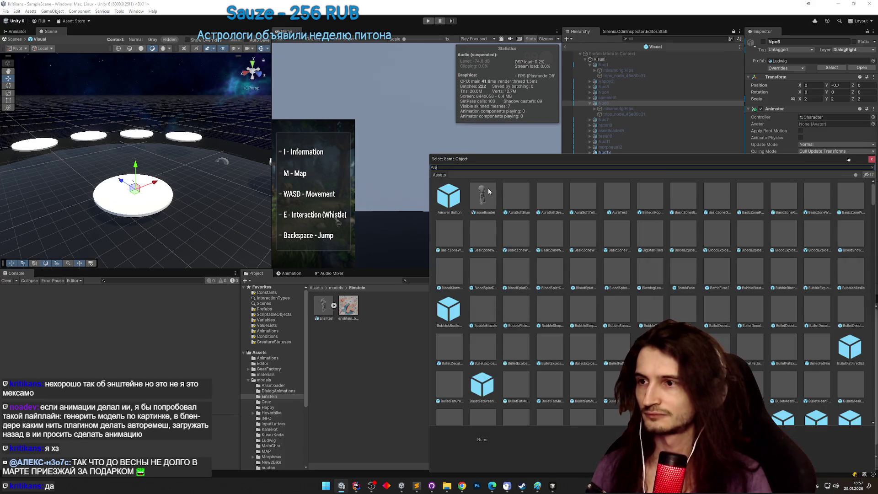
double_click(456, 193)
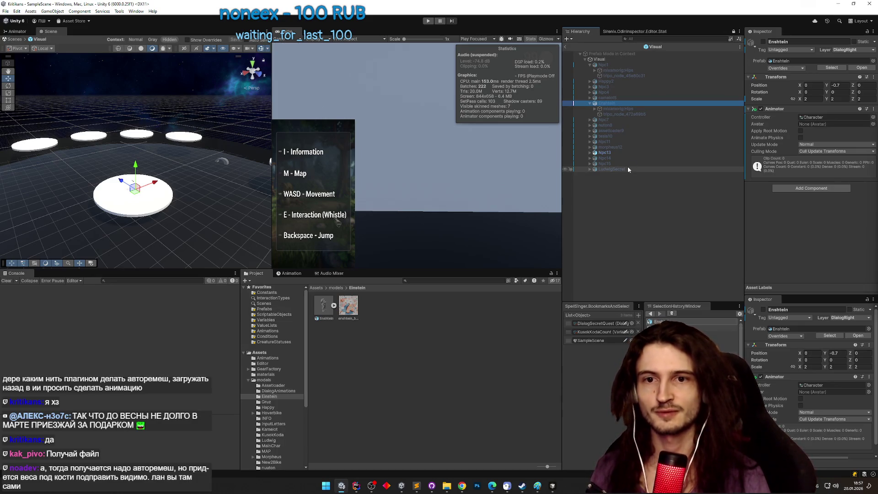
Rename the Enshtein object to Enshtein6, then exit Prefab Mode back to the scene.
left_click(635, 195)
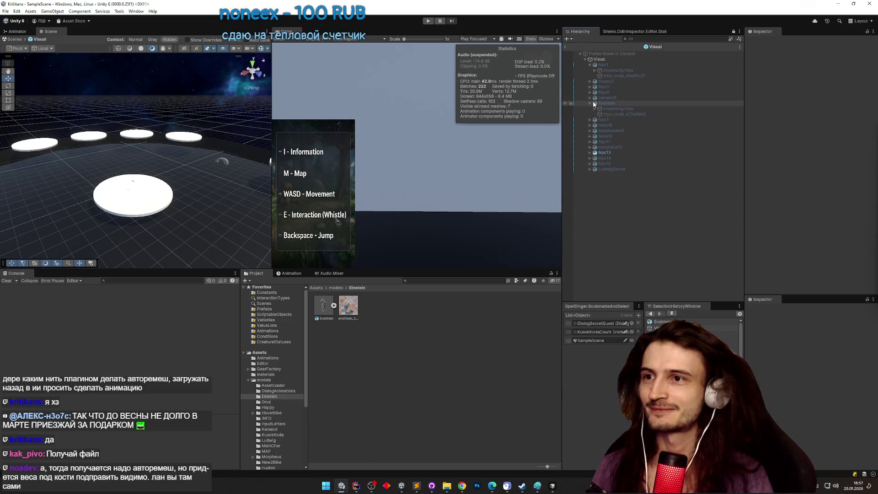
left_click(613, 103)
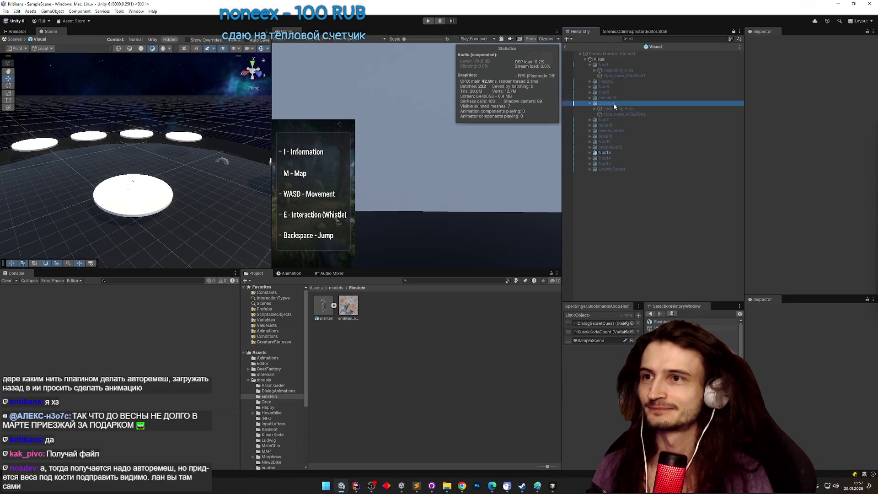
left_click(763, 42)
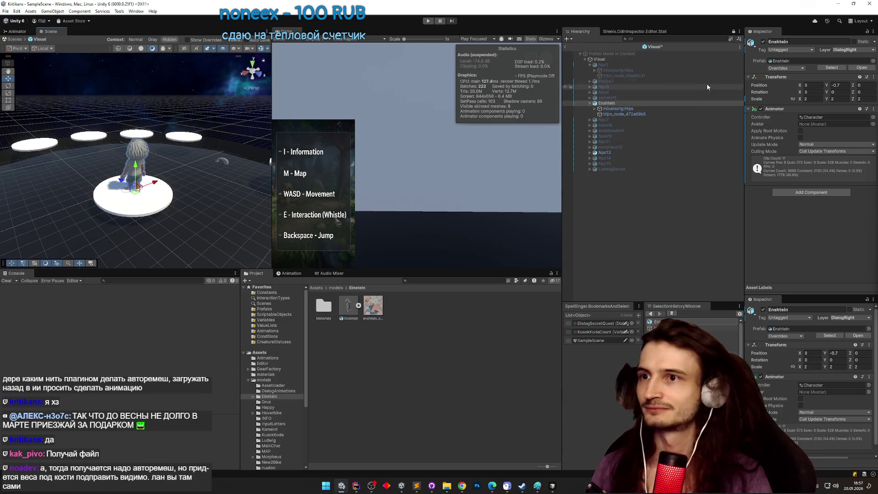
left_click(762, 42)
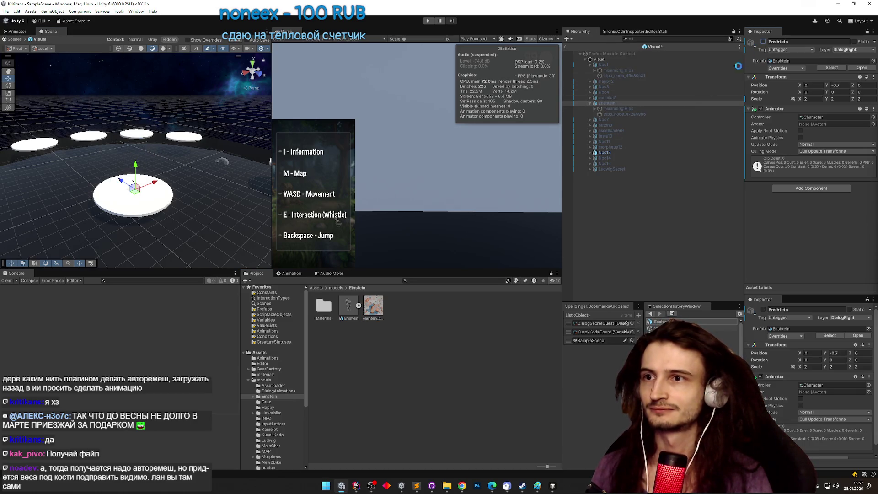
left_click(623, 101)
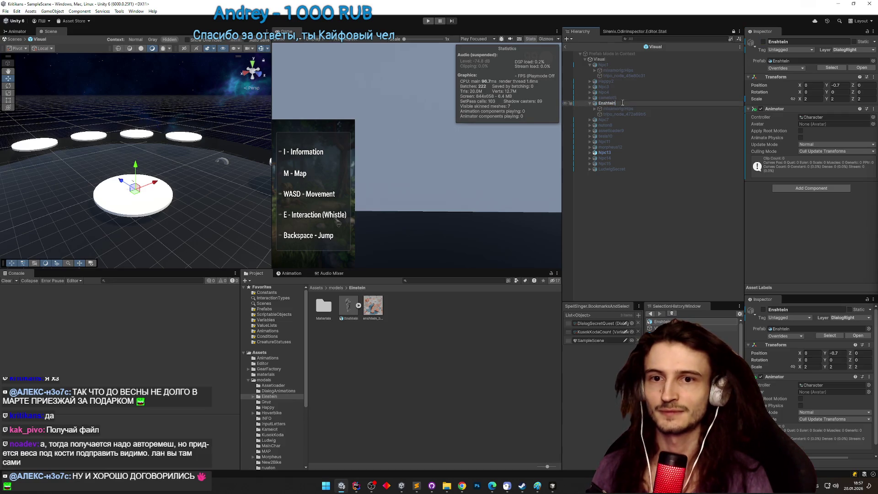
key("Return")
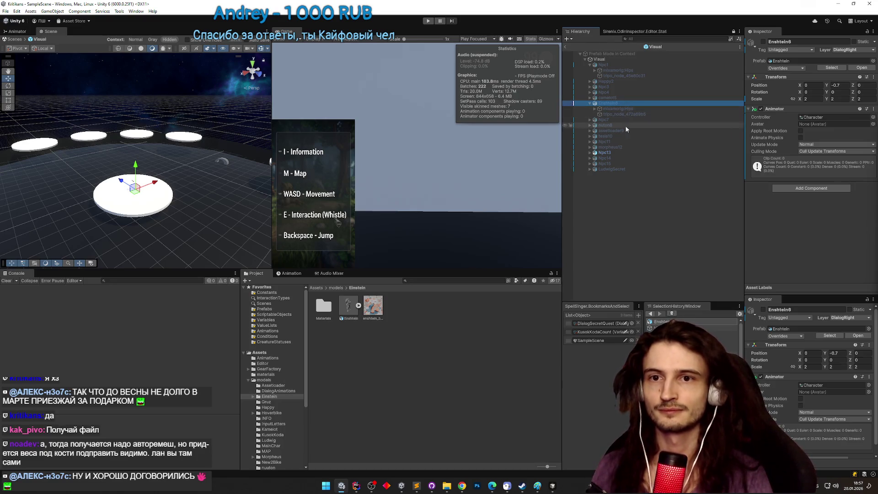
left_click(600, 188)
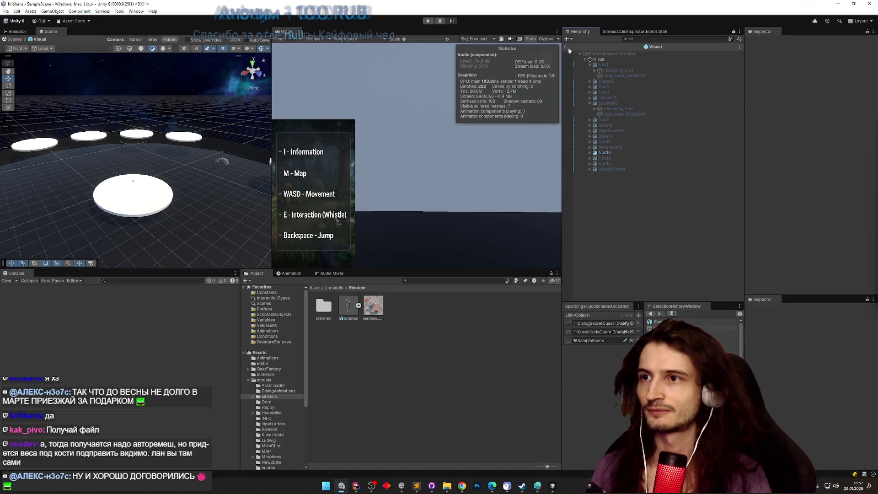
left_click(567, 47)
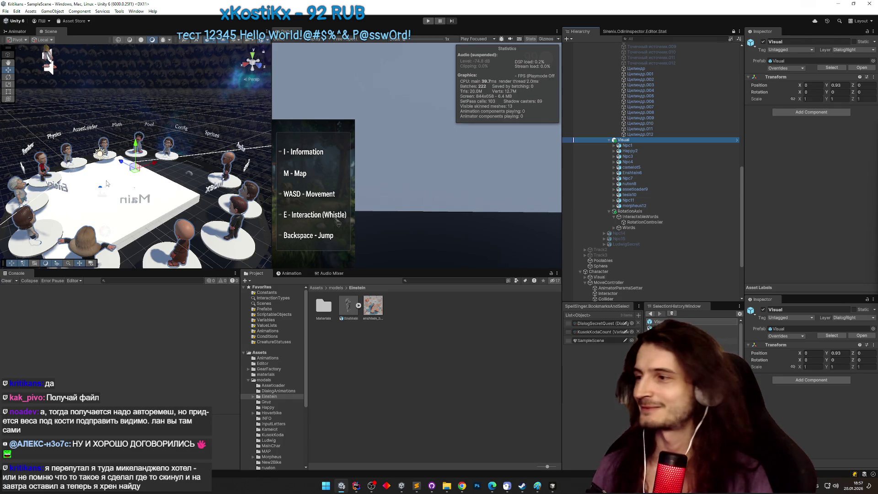
Move the view close to Einstein's pedestal and play-test by walking toward the pedestals.
mouse_move(110, 185)
left_mouse_down()
mouse_move(107, 198)
mouse_move(133, 192)
left_mouse_up()
left_click_drag(842, 187, 761, 171)
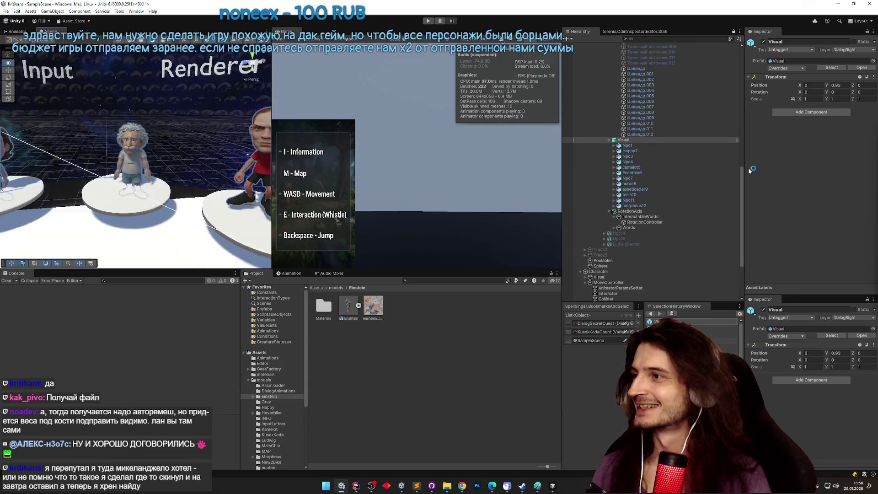
key("ctrl+p")
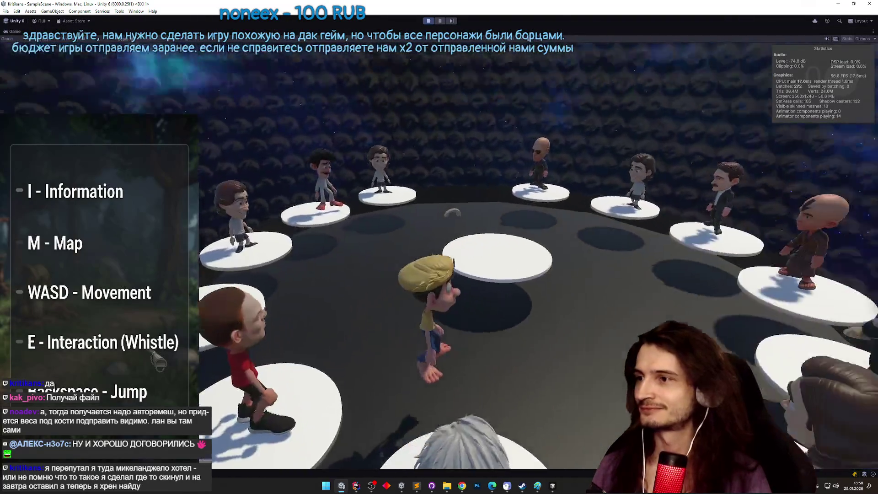
key("w")
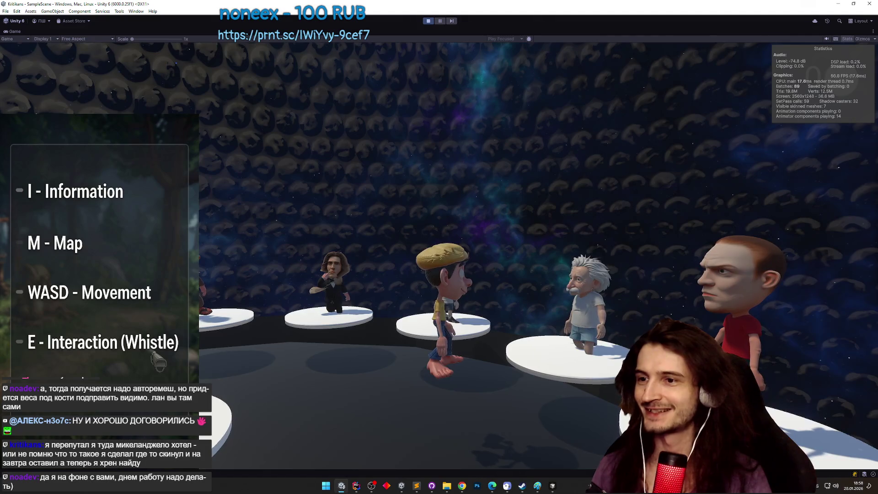
key("ctrl+p")
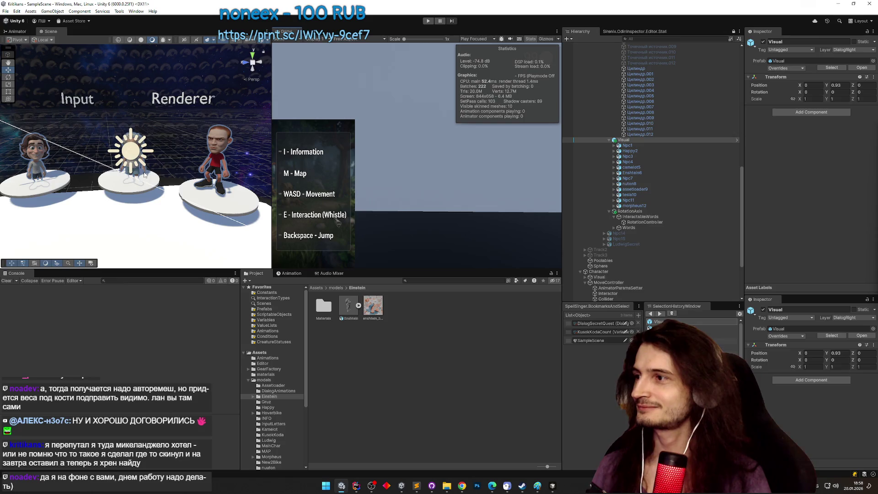
Open the Visual prefab and select and enable the Enshtein6 character.
left_click(138, 138)
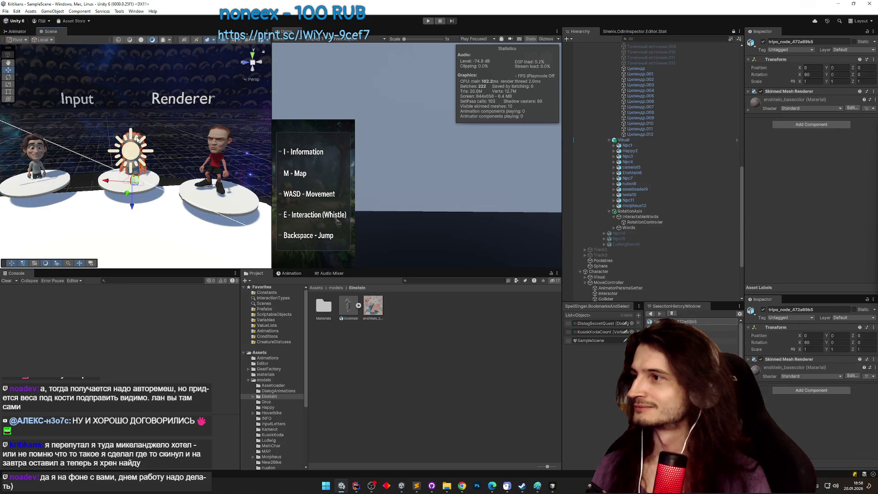
scroll(676, 213, "up", 2)
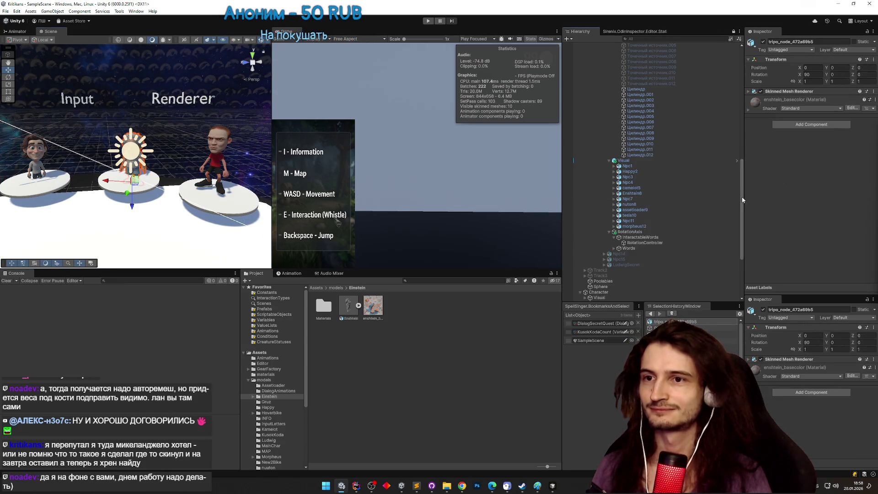
scroll(742, 197, "up", 5)
left_click(641, 102)
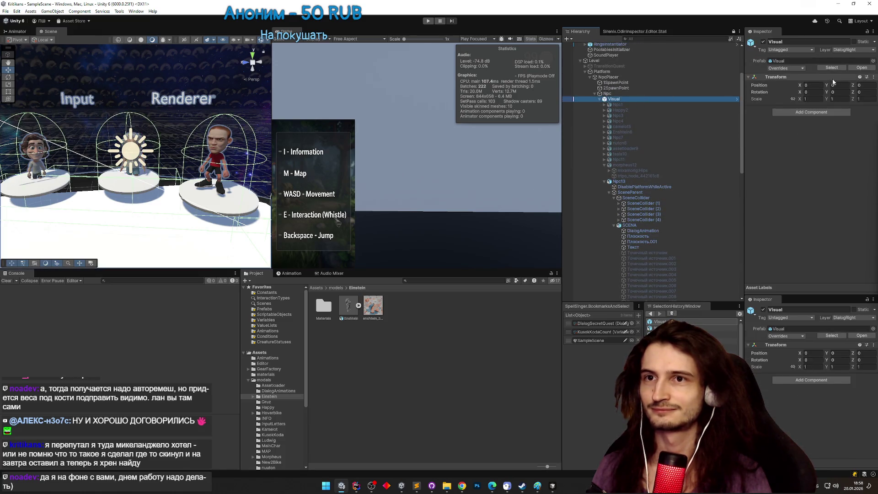
left_click(861, 67)
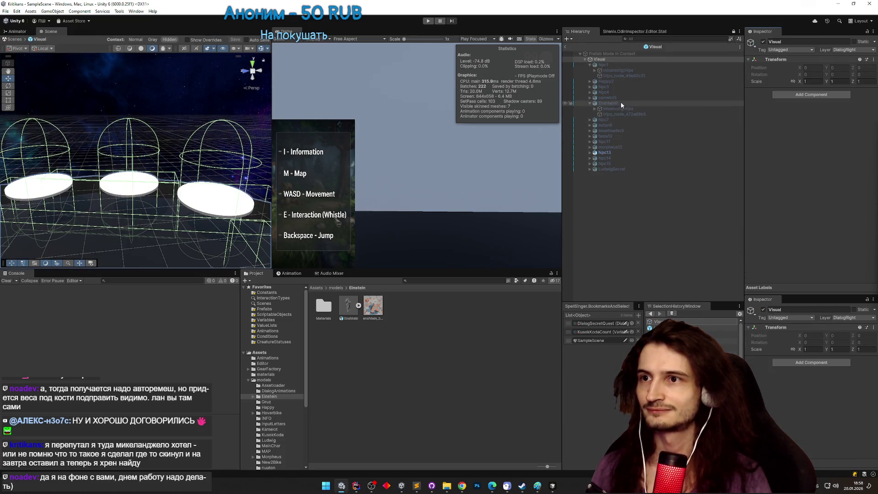
left_click(621, 104)
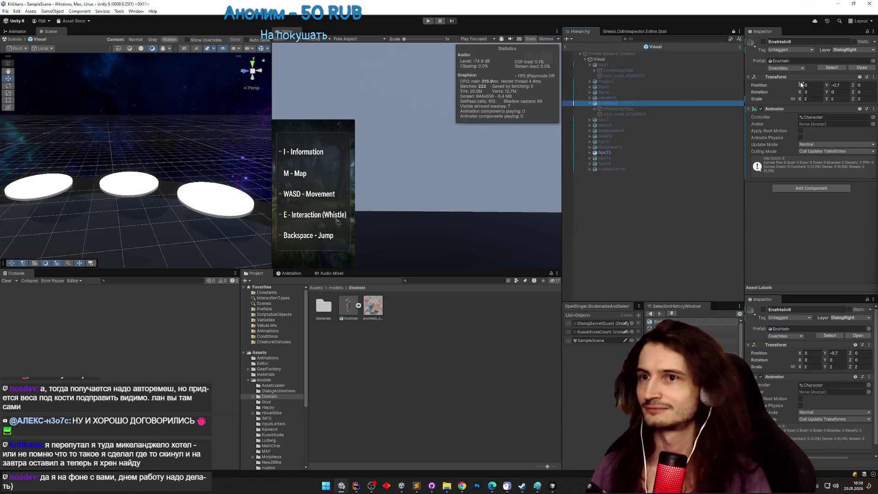
key("alt+shift+a")
left_click(835, 85)
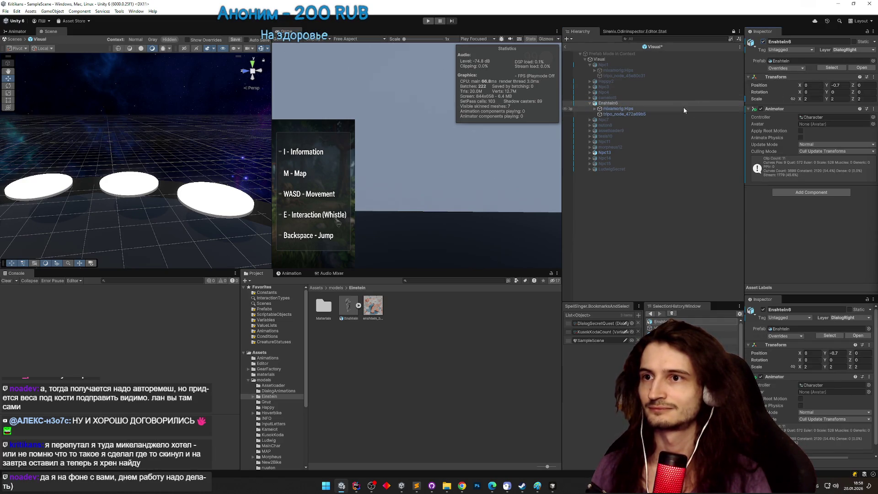
Raise Enshtein6 from Position Y -0.7 to -0.56 and play-test the arena.
double_click(683, 103)
left_click(826, 86)
left_click_drag(826, 86, 827, 86)
type("-0.56")
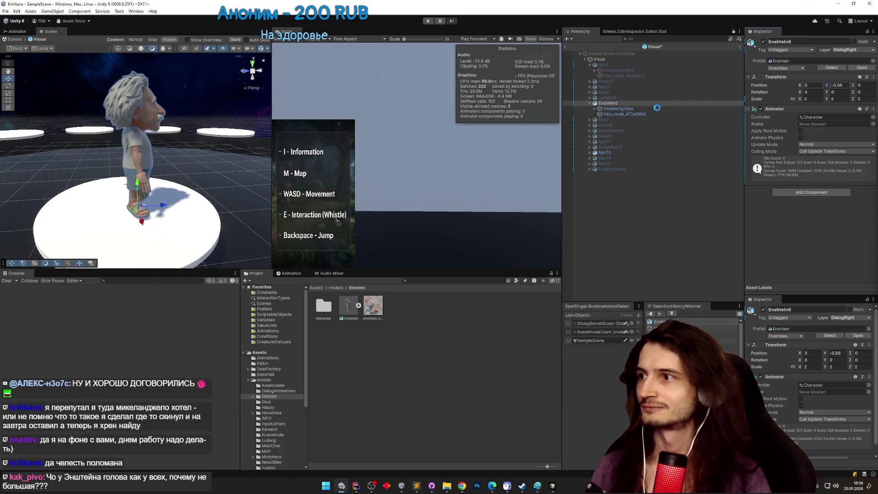
left_click(763, 42)
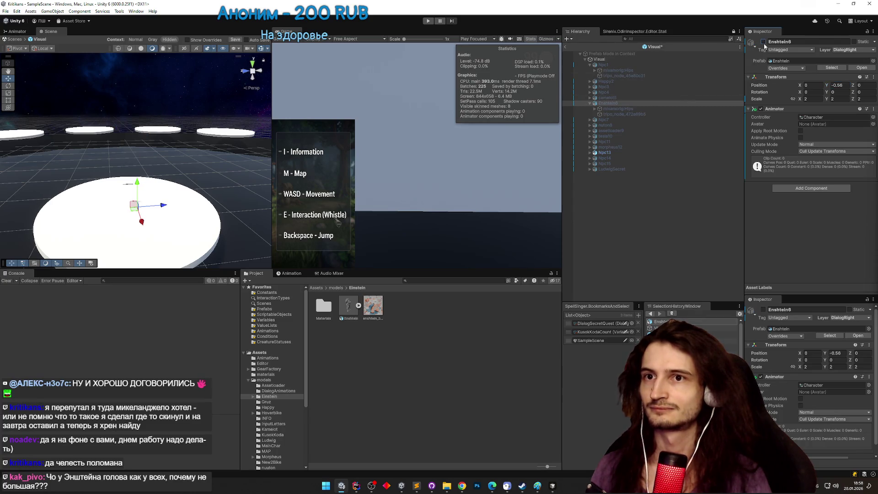
left_click(567, 47)
key("ctrl+p")
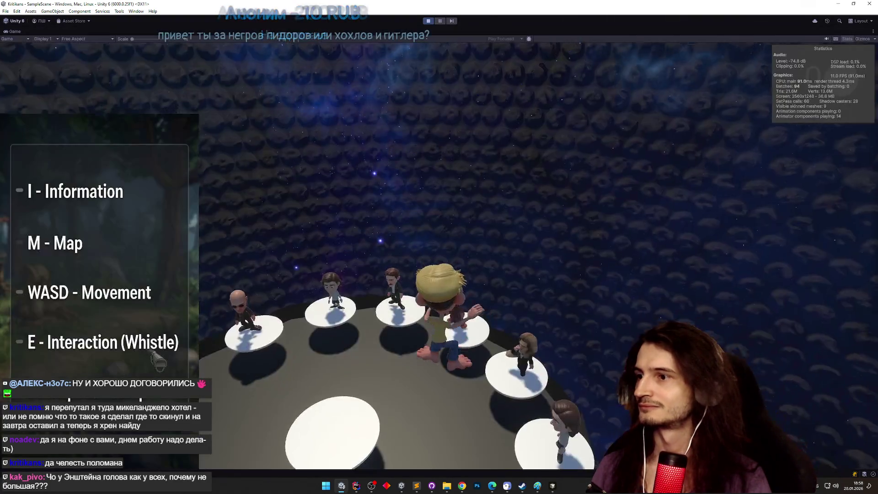
key("w")
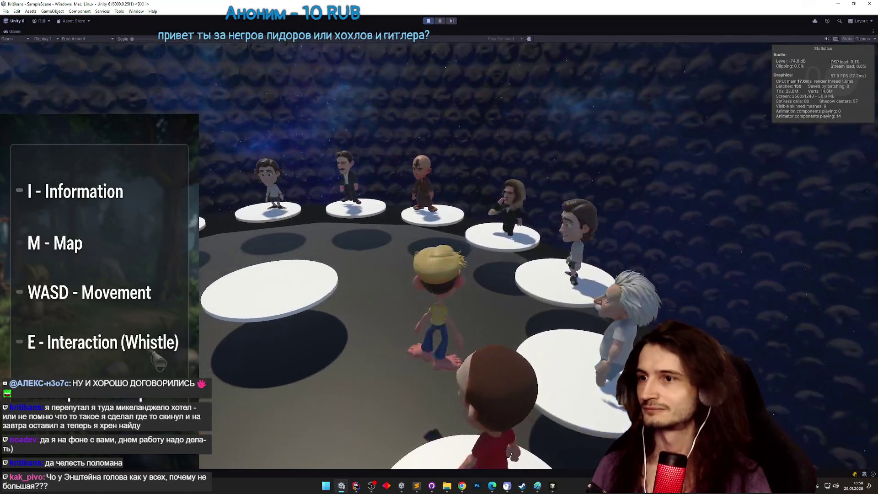
key("ctrl+p")
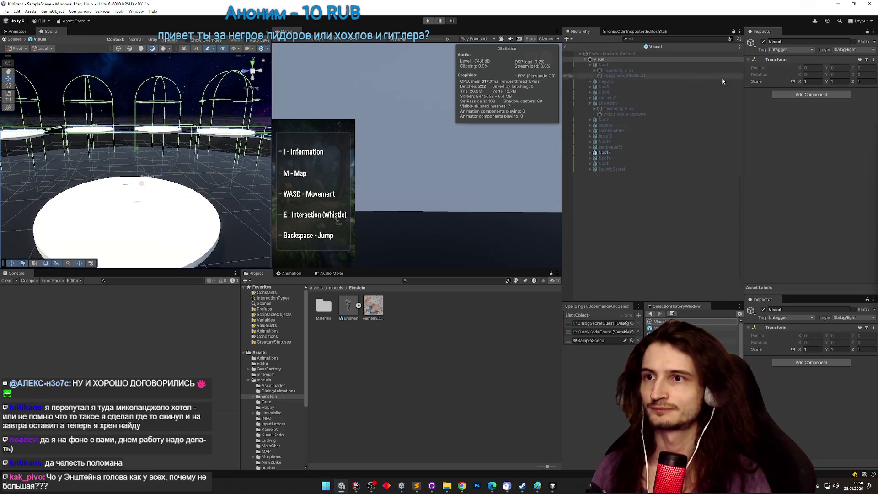
Try Enshtein6 at Y -0.02 in play mode, then set Y back to -0.56.
left_click(616, 103)
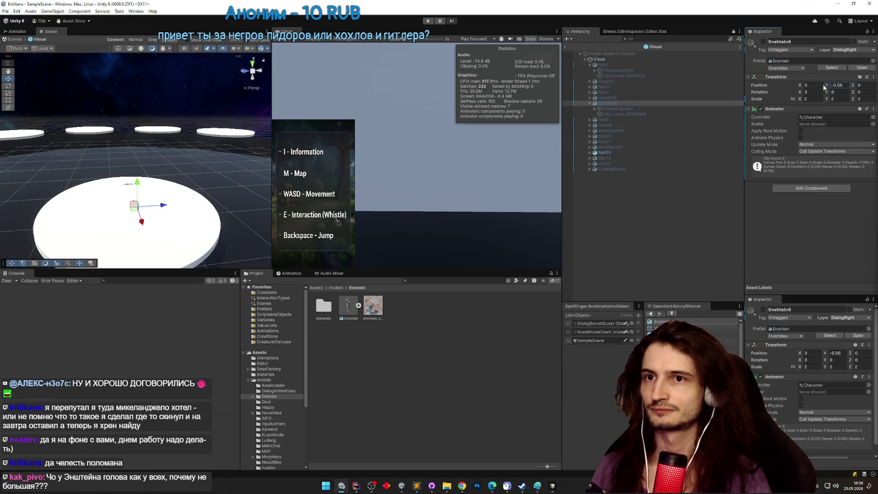
left_click_drag(826, 85, 831, 90)
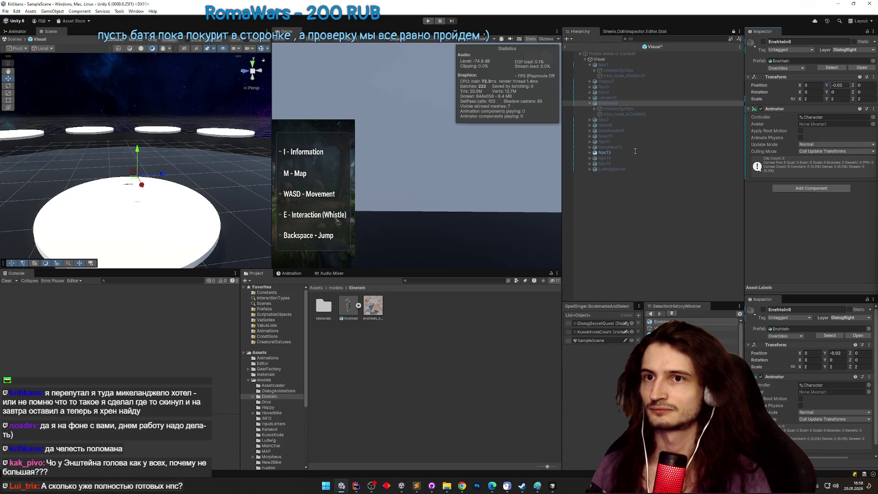
key("ctrl+p")
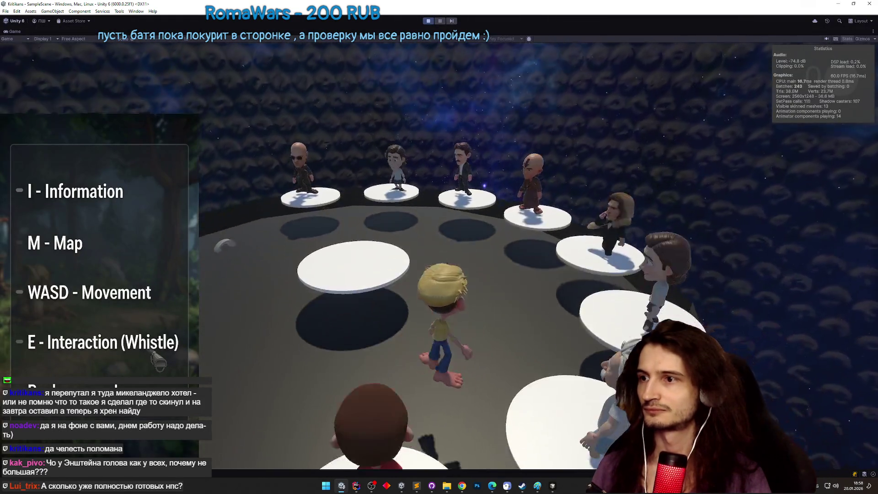
key("ctrl+p")
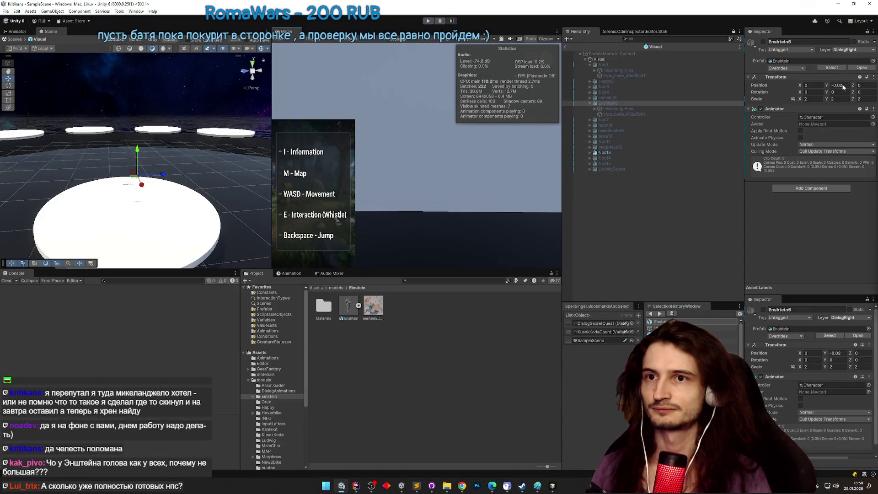
type("-0.56")
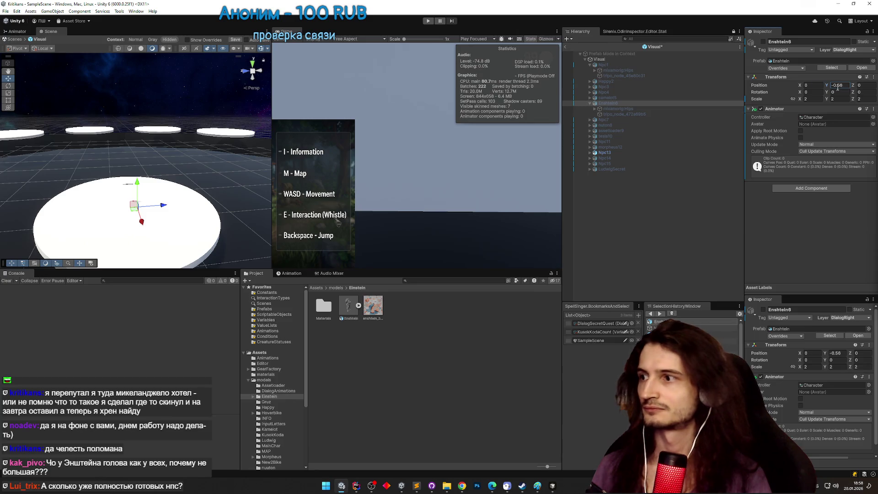
Back in the scene, check the Einstein instance's Position Y and reselect the Visual group.
left_click(566, 47)
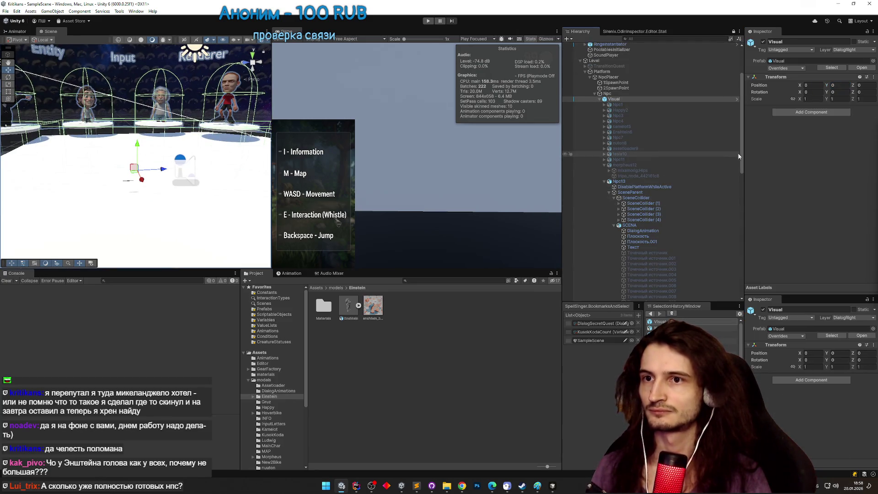
mouse_move(738, 157)
left_mouse_down()
mouse_move(737, 244)
mouse_move(733, 236)
left_mouse_up()
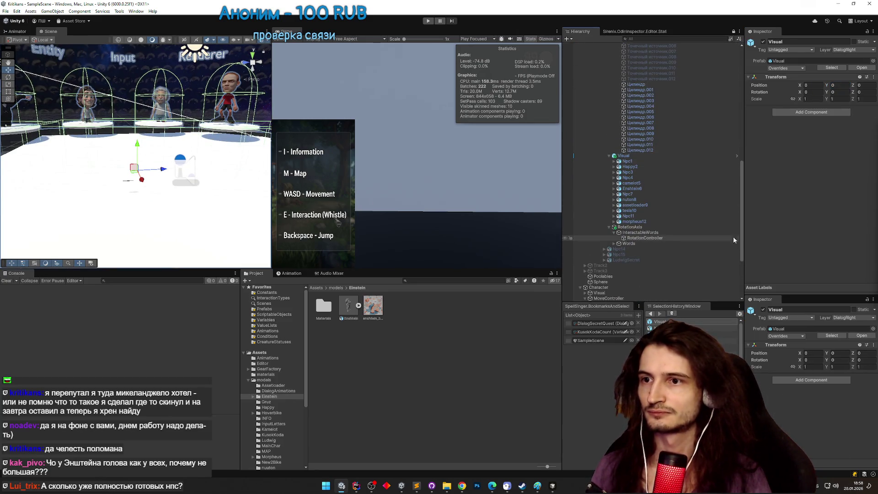
left_click(654, 188)
right_click(828, 85)
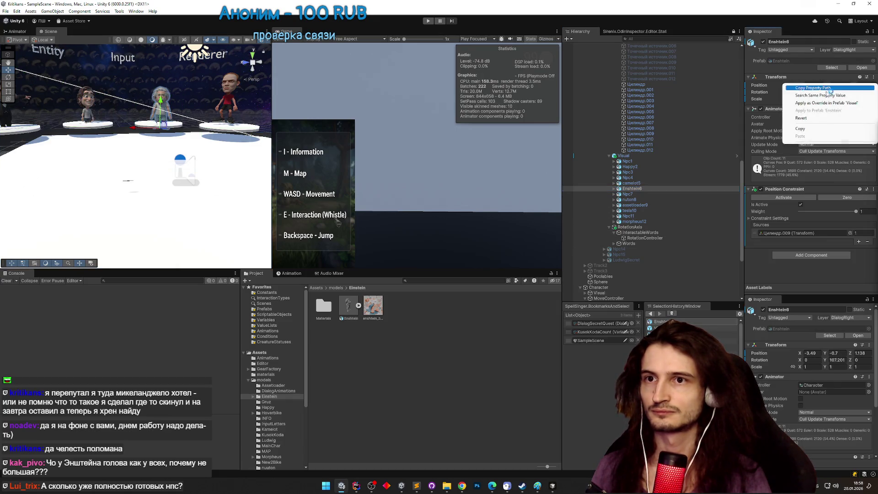
left_click(805, 122)
left_click(833, 86)
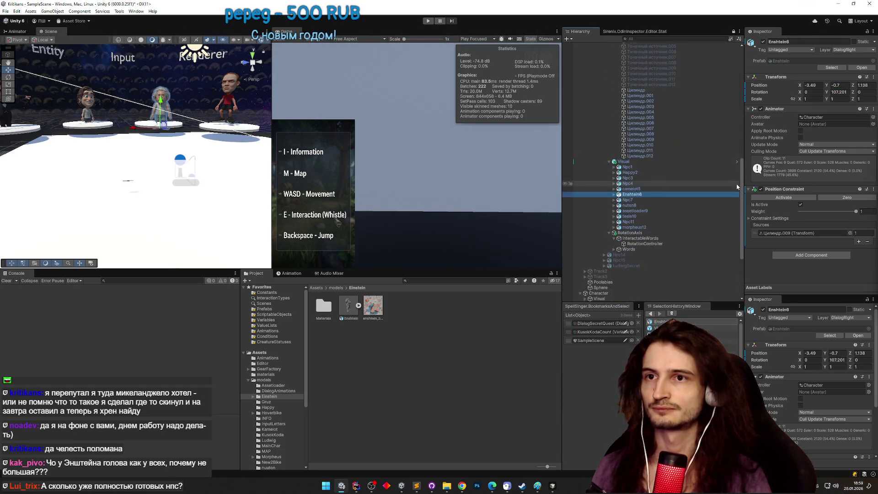
left_click(736, 188)
left_click(860, 77)
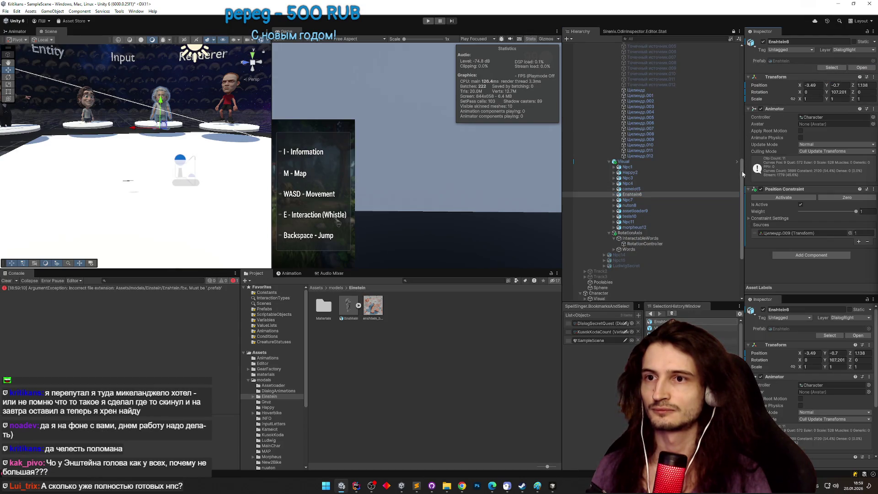
left_click_drag(743, 174, 745, 98)
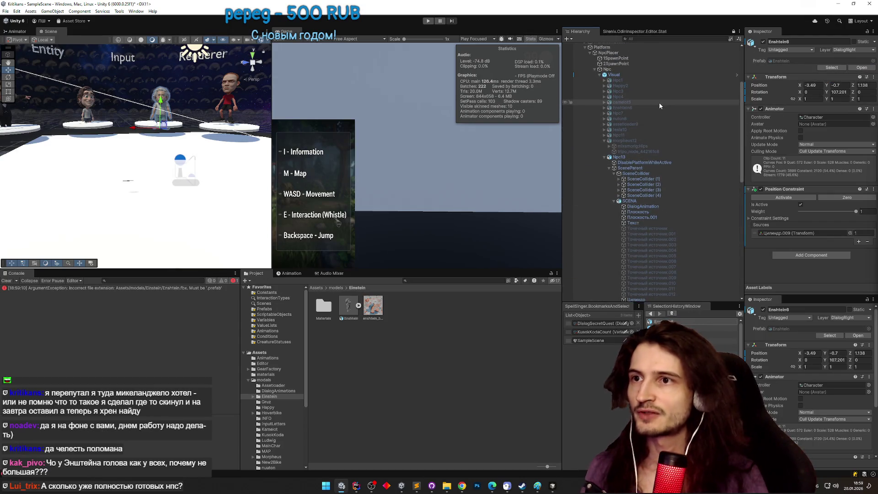
left_click(651, 76)
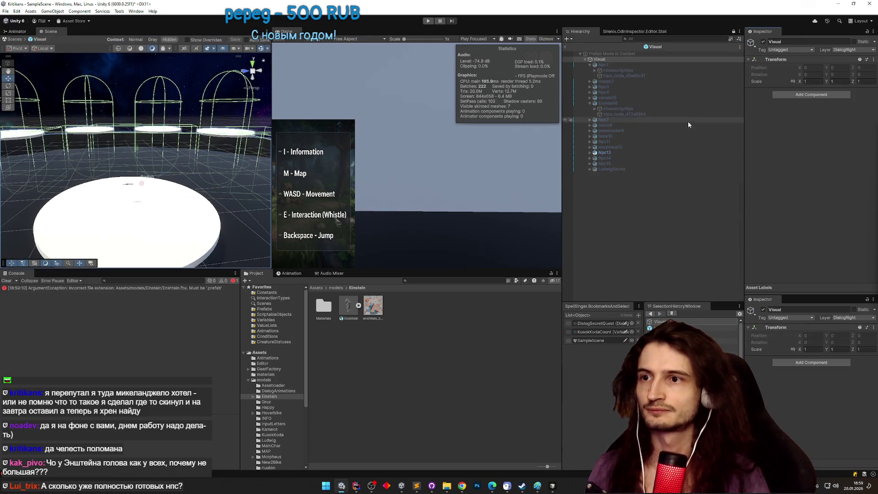
Open the Visual prefab, toggle Enshtein6 on and off, and return to the scene.
left_click(612, 120)
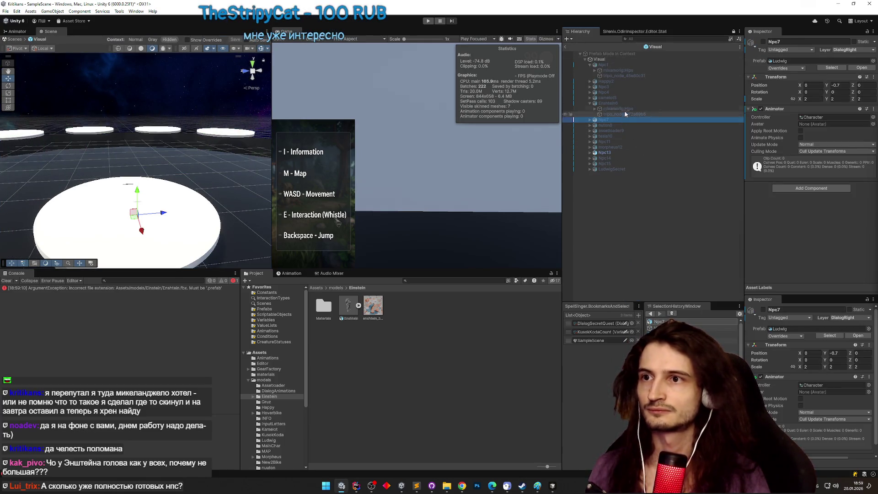
left_click(677, 104)
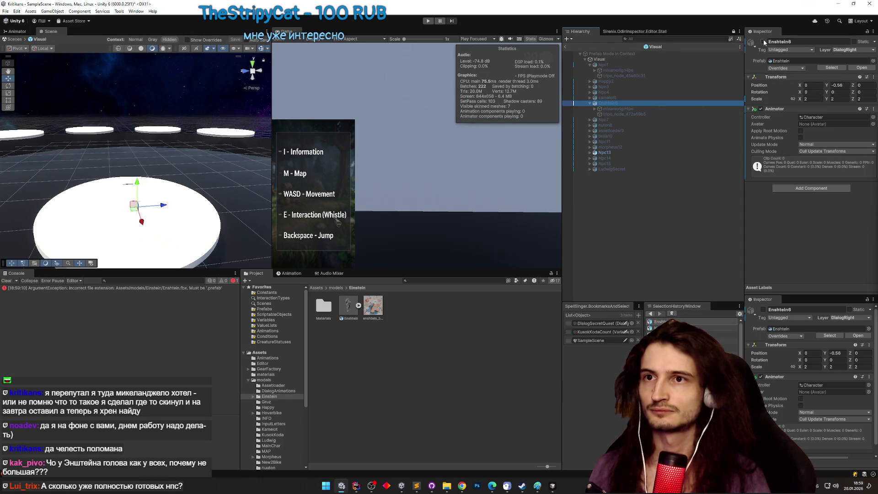
left_click(762, 42)
left_click(763, 42)
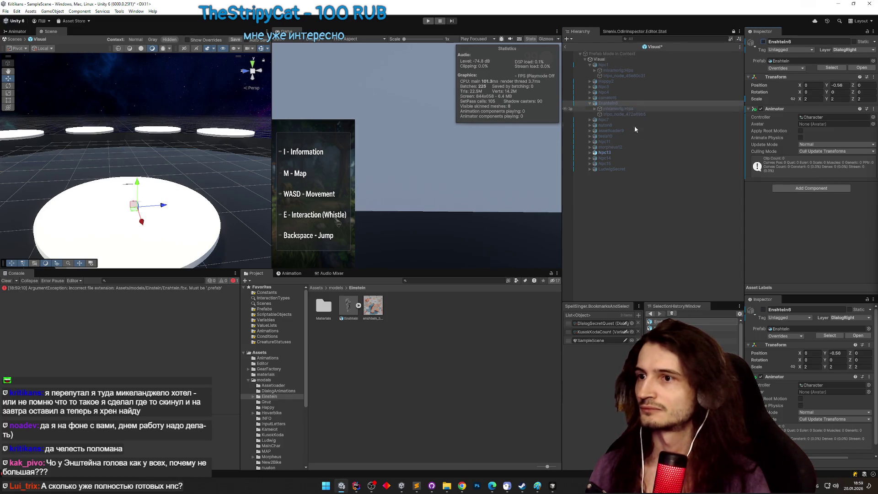
left_click(566, 46)
mouse_move(743, 168)
left_mouse_down()
mouse_move(743, 249)
mouse_move(743, 236)
left_mouse_up()
Revert the scene Einstein's position to the prefab's Y -0.56 and activate its Position Constraint.
left_click(658, 207)
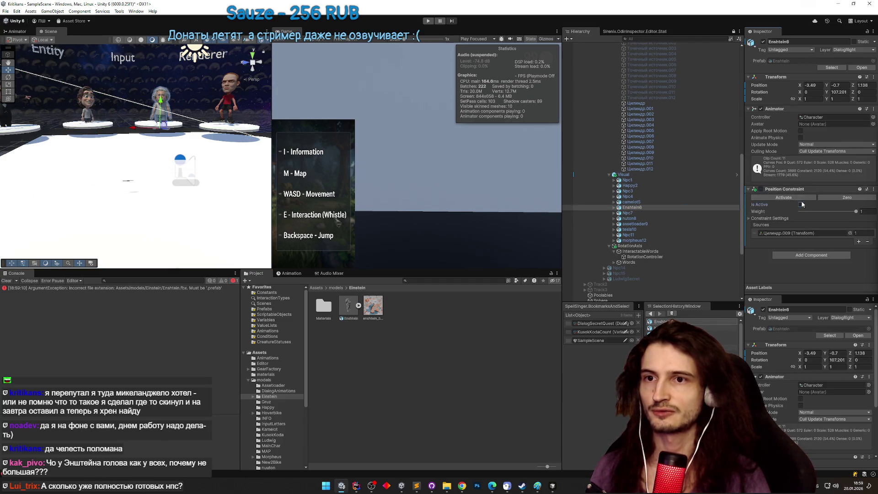
right_click(830, 86)
left_click(823, 118)
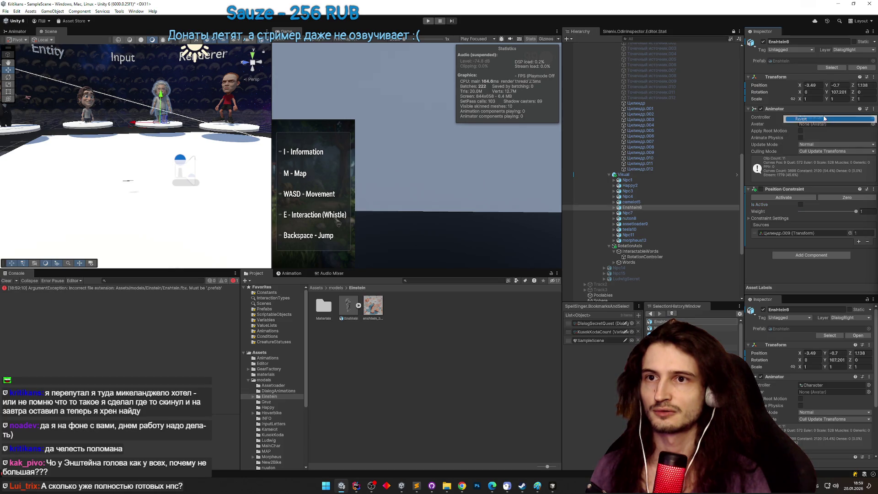
left_click(777, 197)
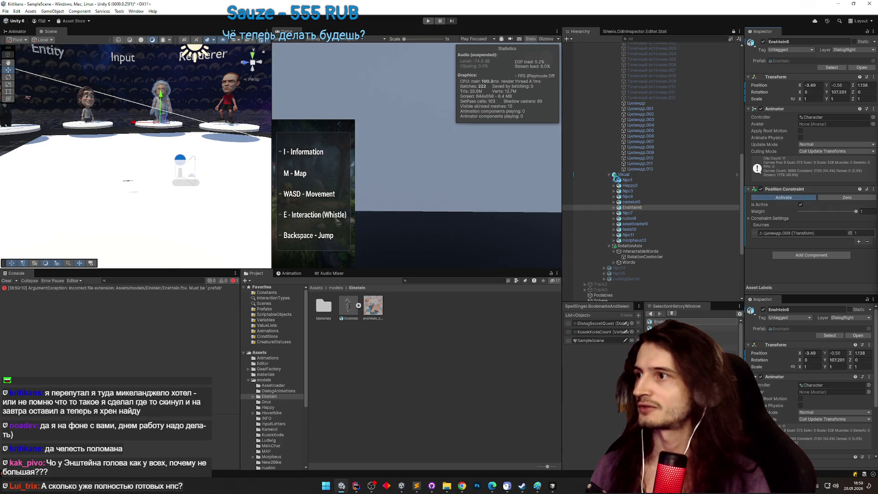
key("ctrl+p")
Walk the player with WASD around the NPC circle to Einstein's pedestal, then stop play.
key("w")
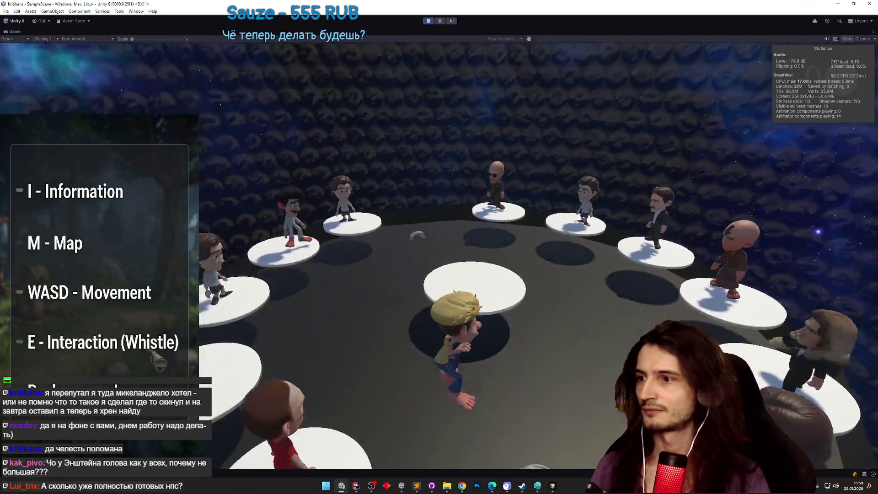
key("s")
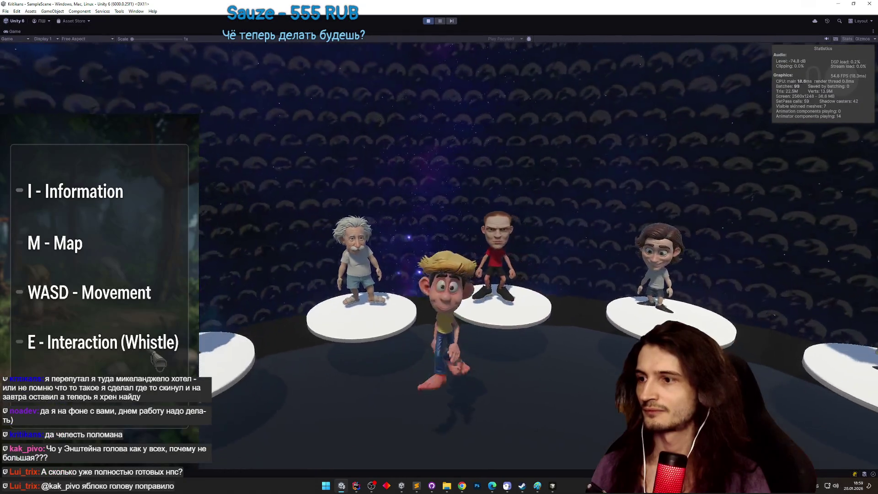
key("a")
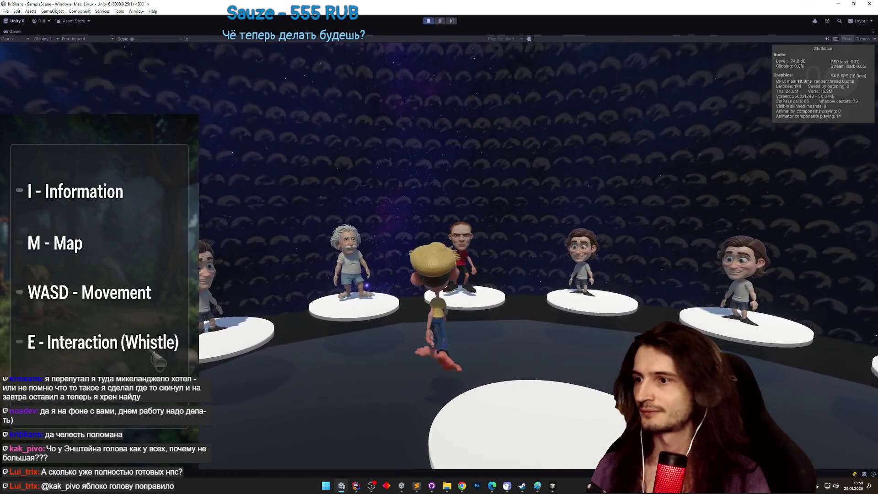
key("shift+space")
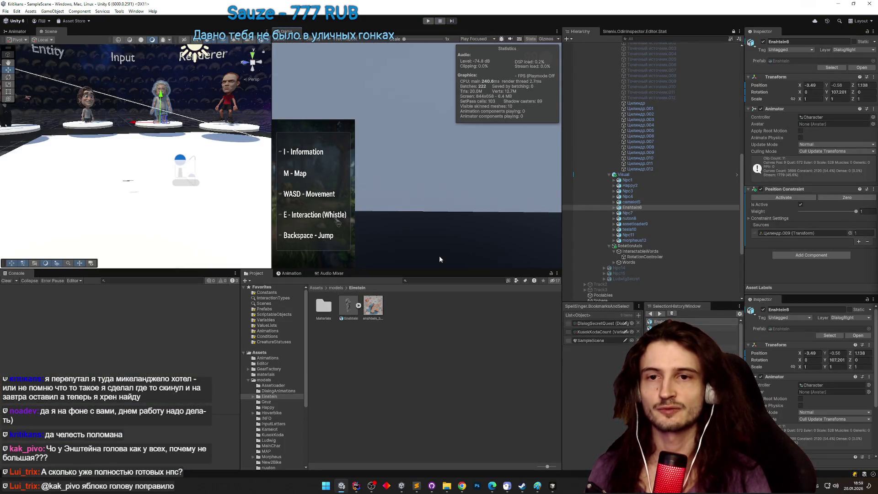
key("shift+space")
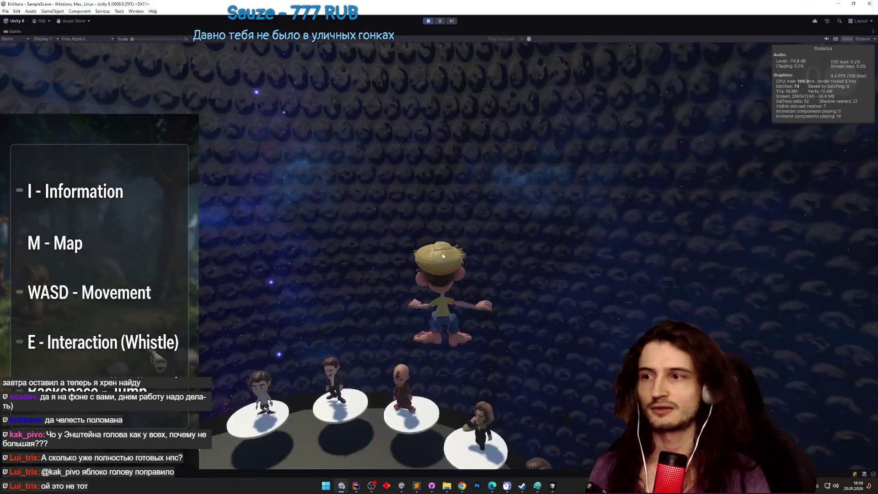
key("a")
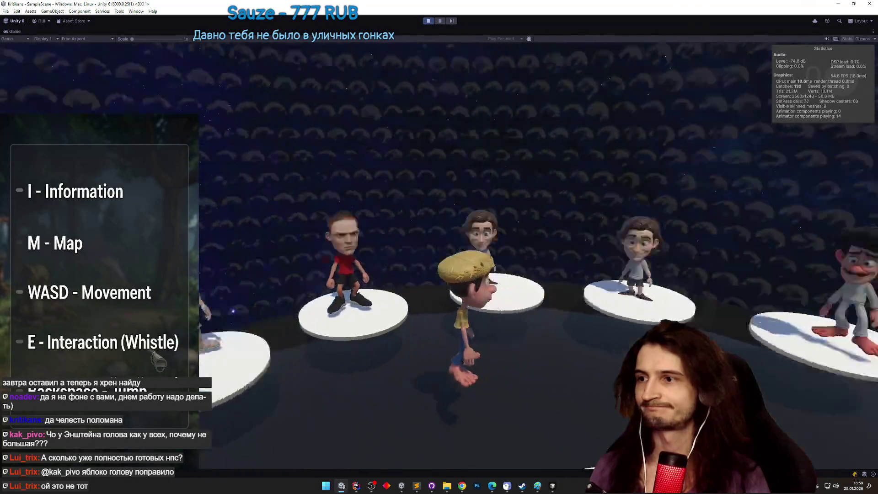
key("w")
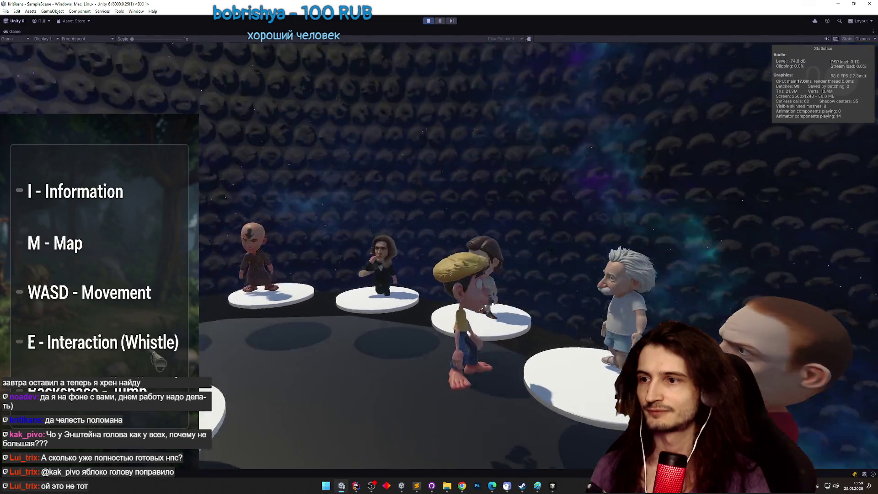
key("w")
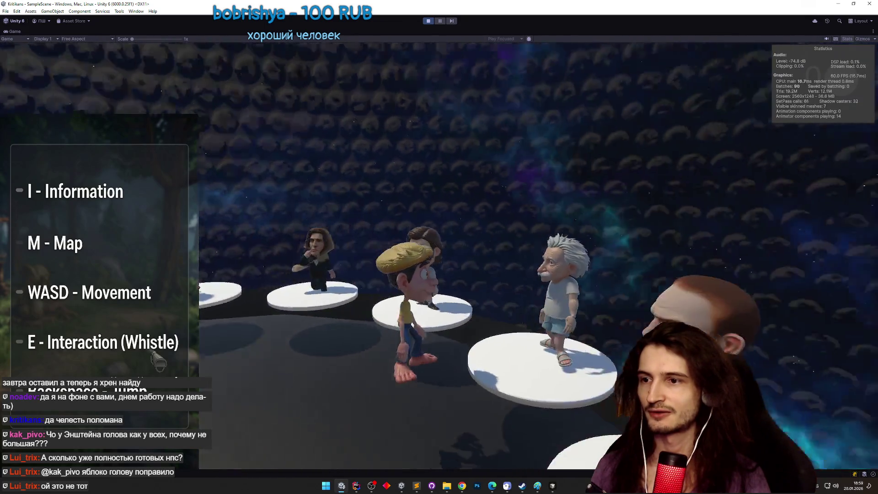
key("w")
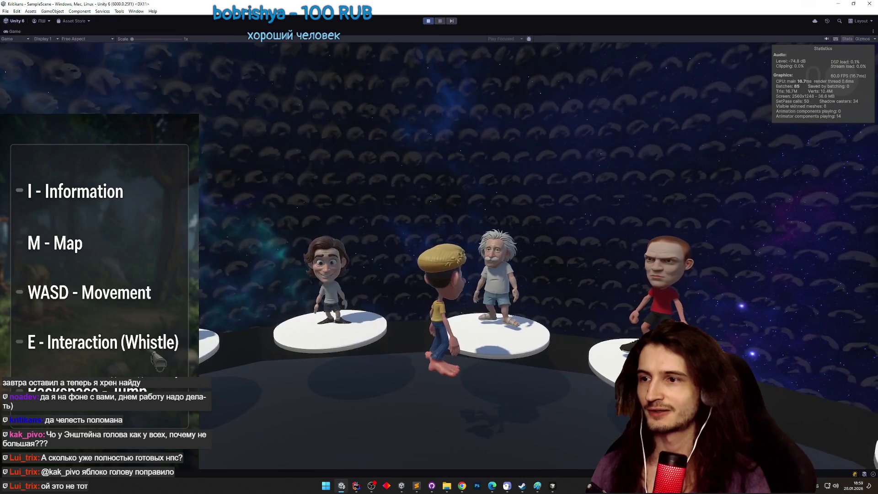
key("ctrl+p")
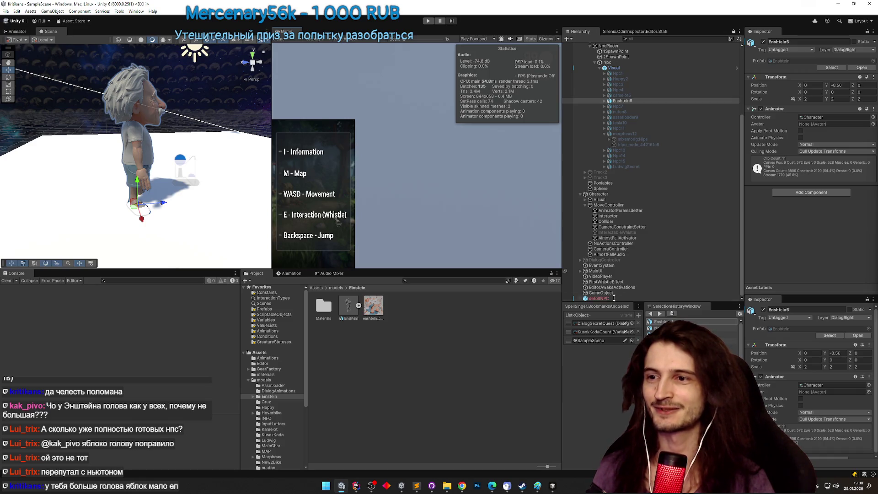
Scroll the Hierarchy up and down to look over the scene objects.
scroll(618, 286, "up", 2)
scroll(599, 291, "down", 1)
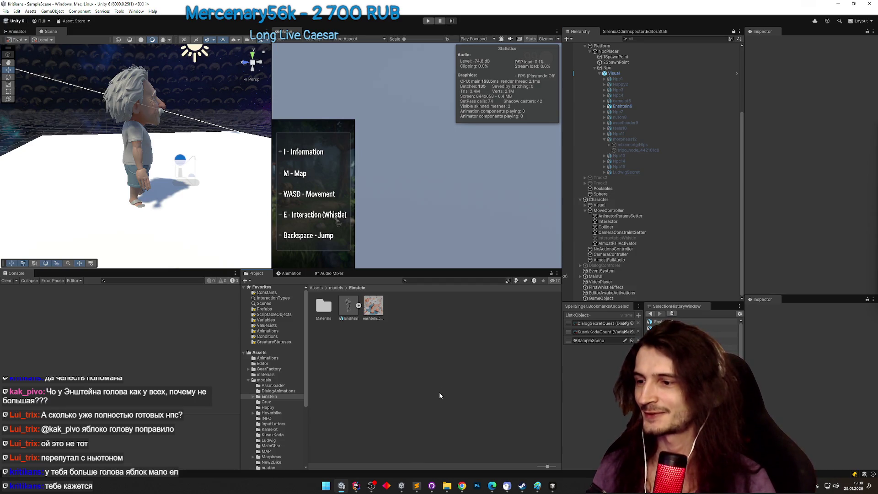
Bring up Telegram Web at the newest chat messages and glance at the TZ.todo list.
left_click(461, 485)
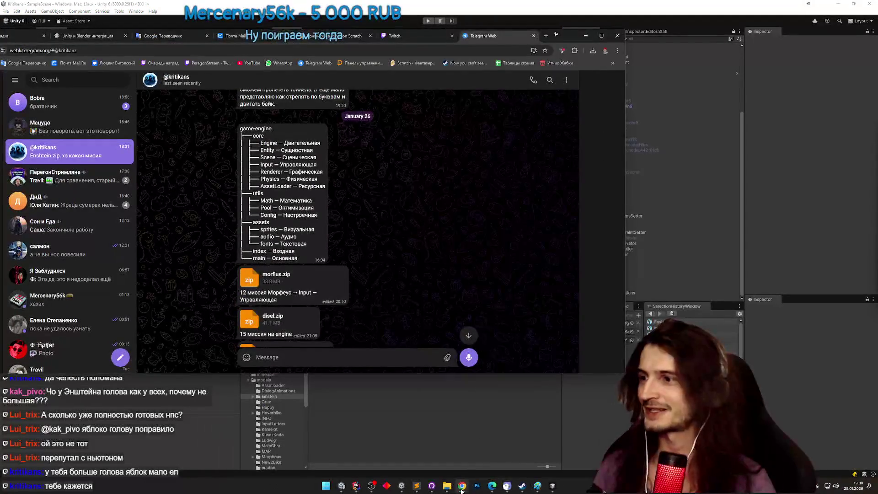
left_click(468, 334)
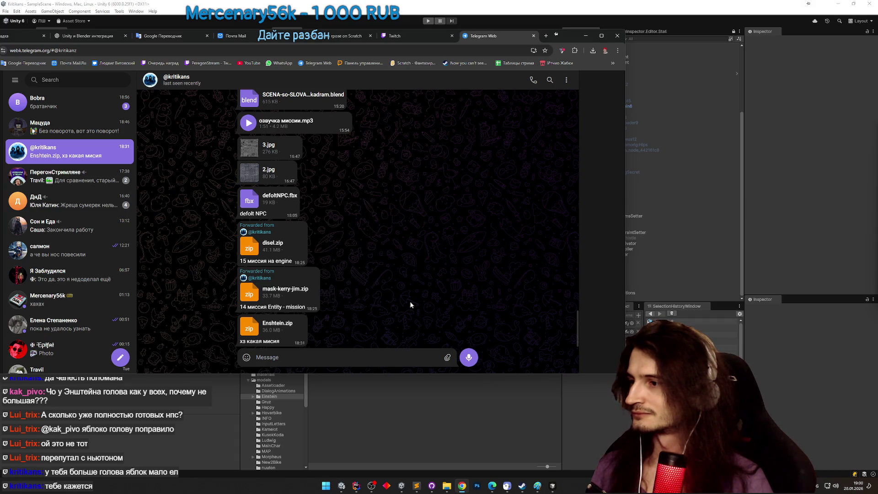
left_click(417, 486)
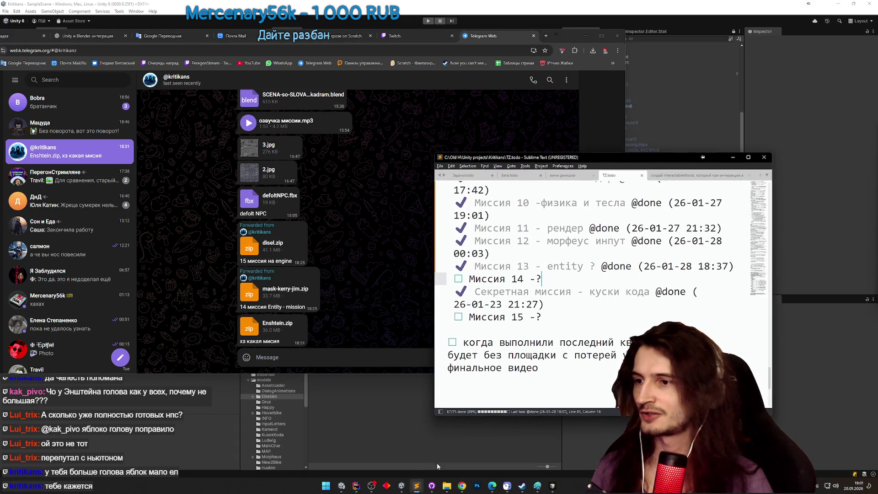
left_click(416, 486)
Scroll back through the chat to the January 26 game-engine tree message.
scroll(463, 287, "up", 1)
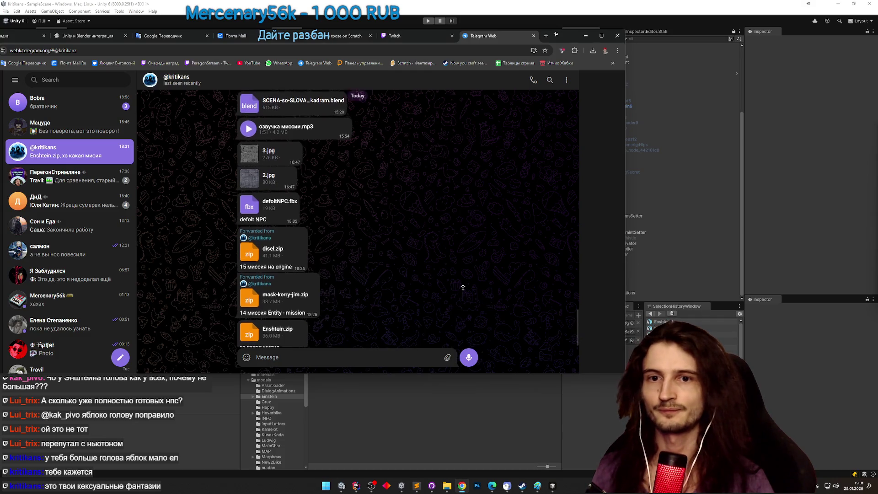
scroll(462, 287, "up", 10)
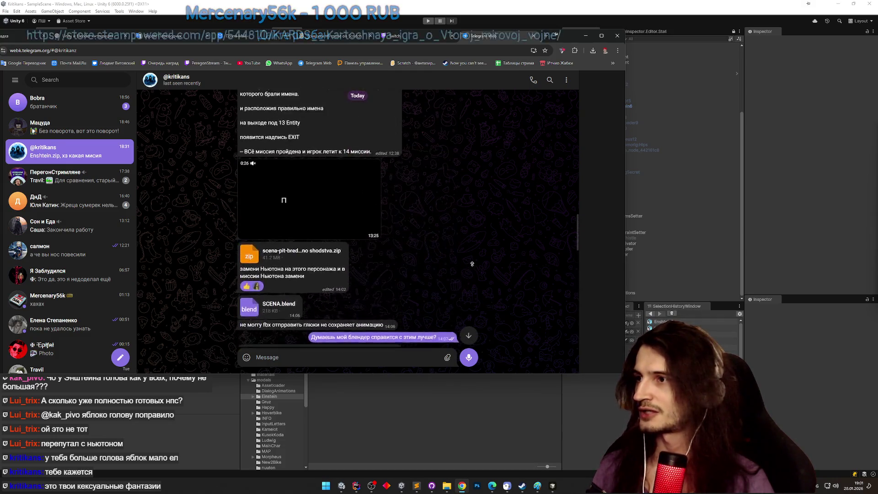
scroll(471, 273, "up", 15)
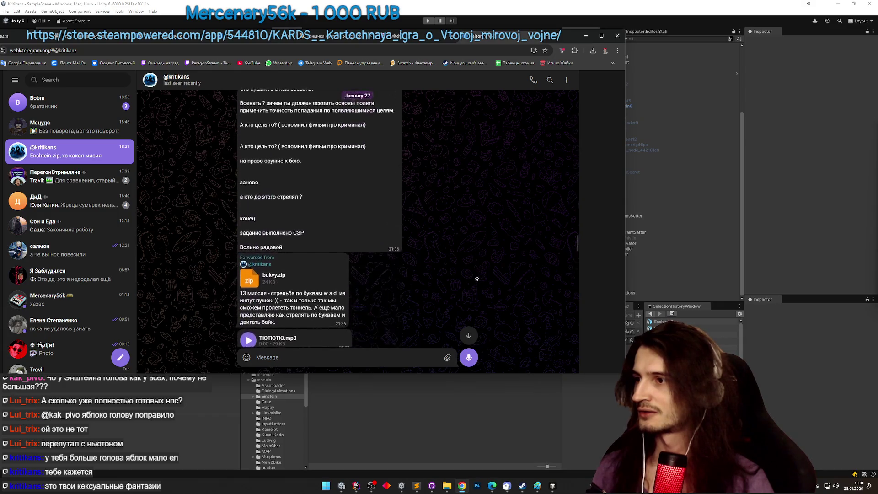
scroll(479, 261, "up", 15)
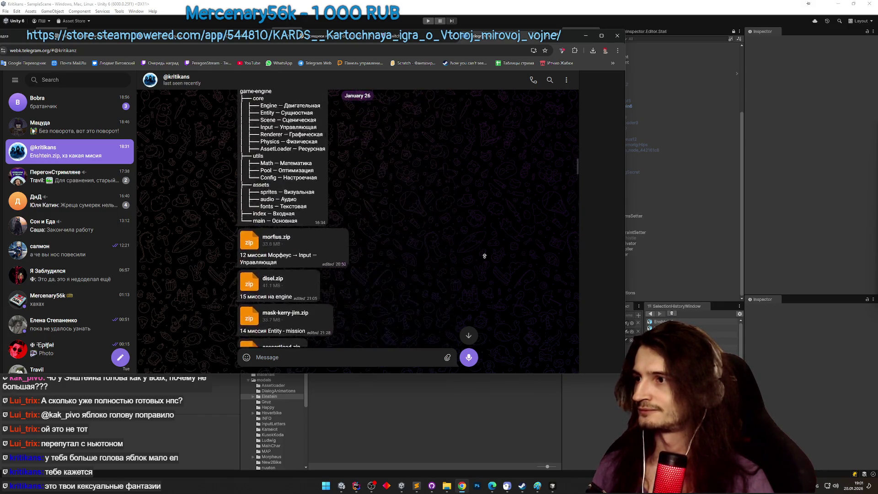
scroll(468, 323, "down", 4)
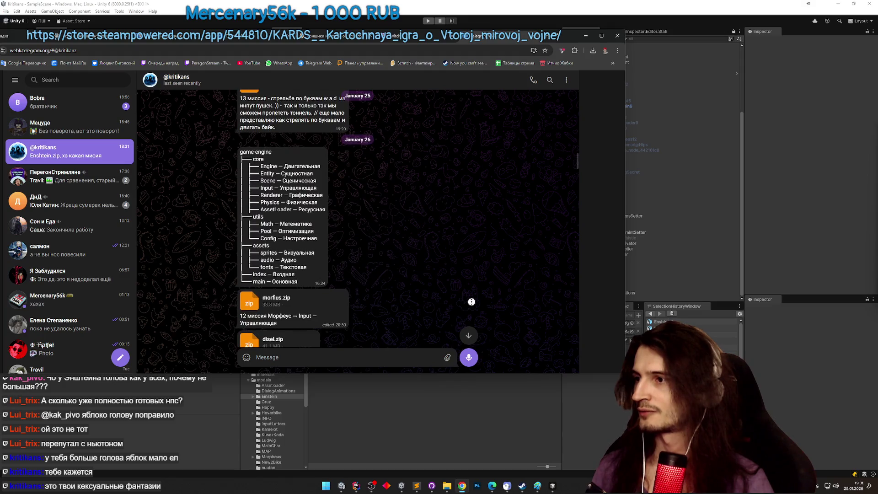
scroll(473, 299, "up", 1)
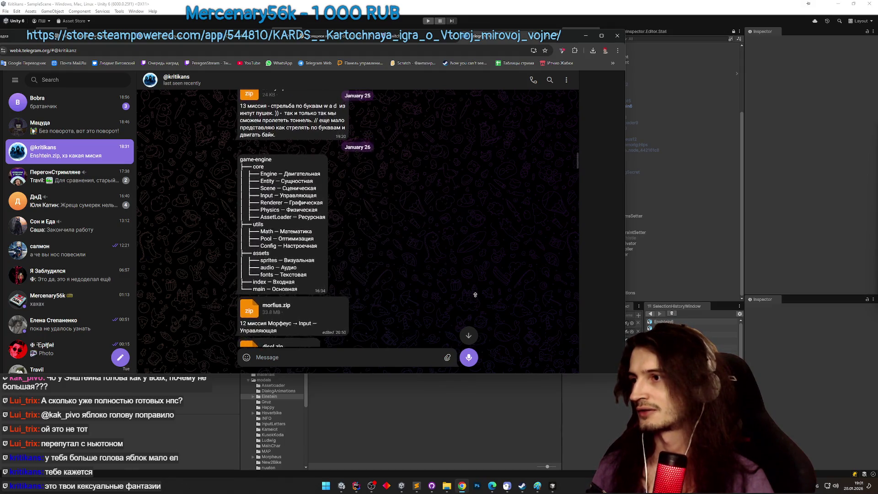
scroll(475, 295, "up", 1)
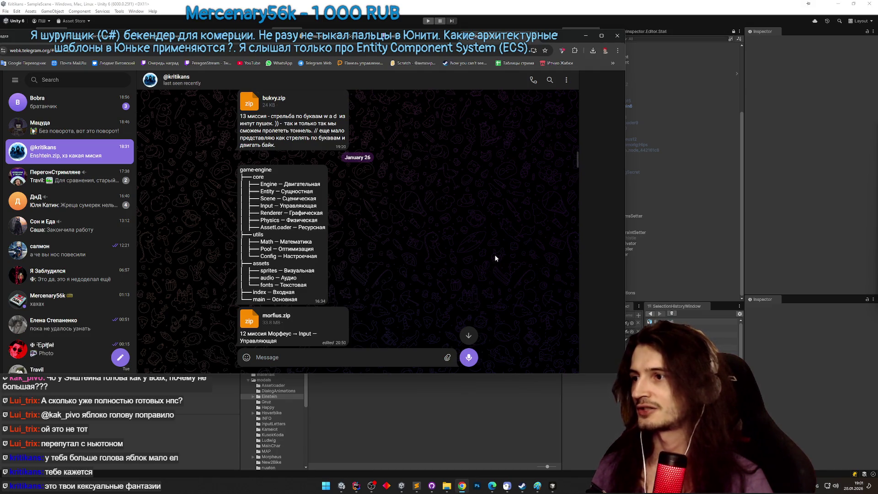
In TZ.todo, relabel Миссия 13 as 'scene' and Миссия 14 as 'entity'.
left_click(417, 486)
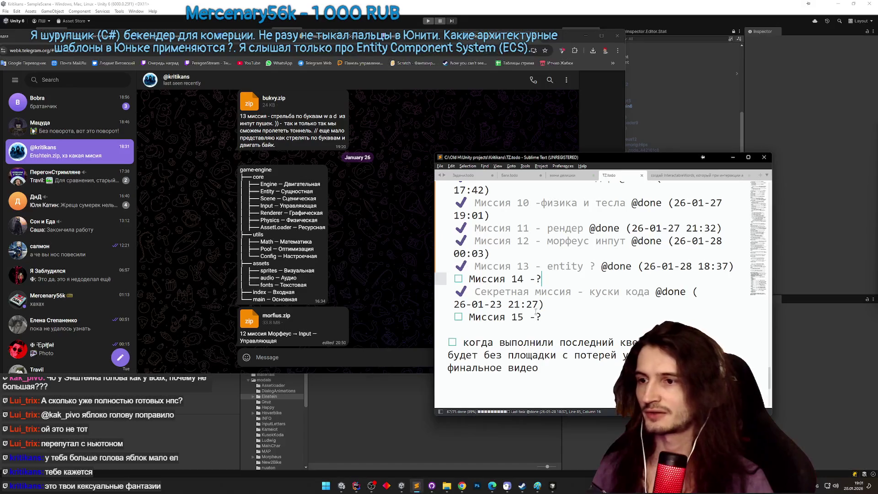
double_click(553, 266)
type("ы")
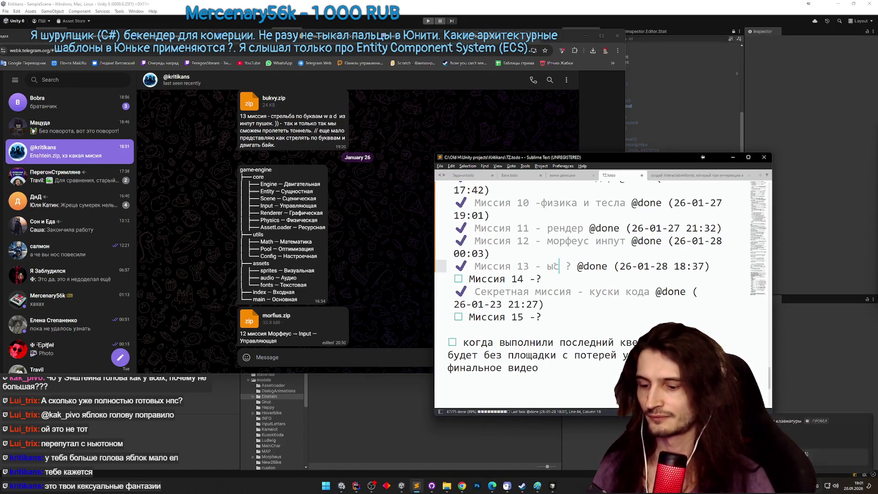
key("BackSpace")
type("scene")
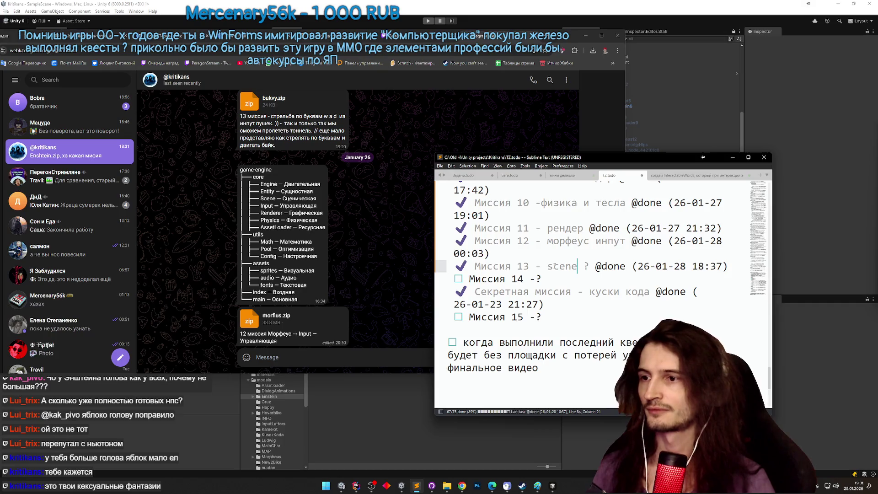
left_click(534, 277)
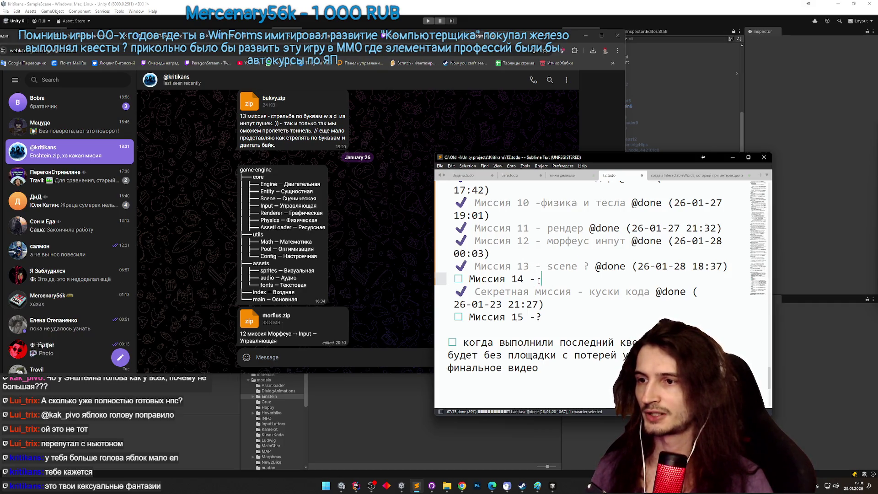
type("entity")
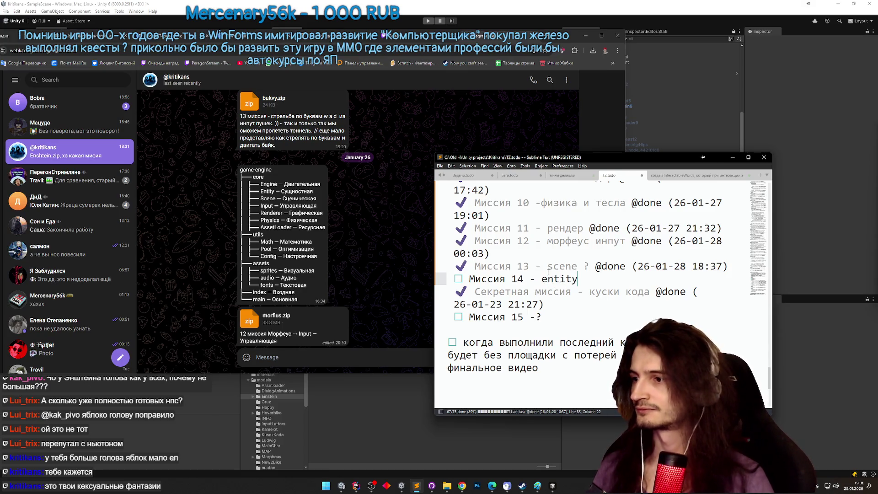
Download mask-kerry-jim.zip from the Telegram chat.
left_click(404, 278)
scroll(389, 288, "down", 4)
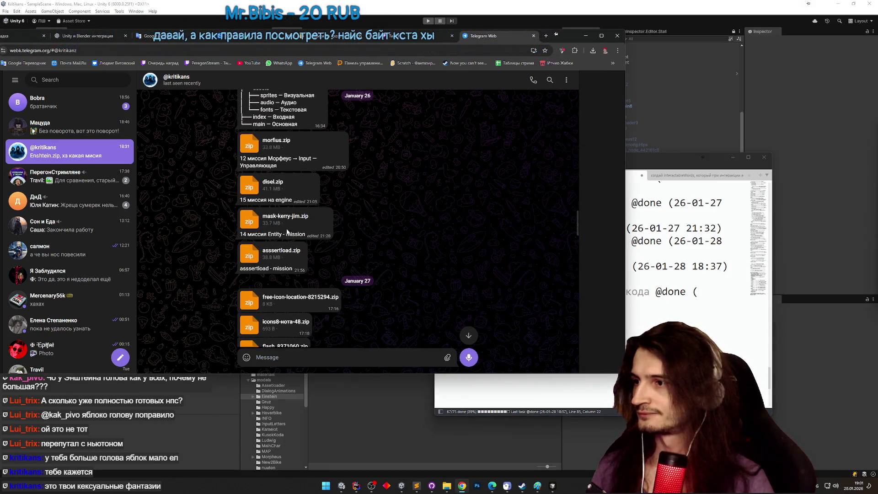
double_click(287, 231)
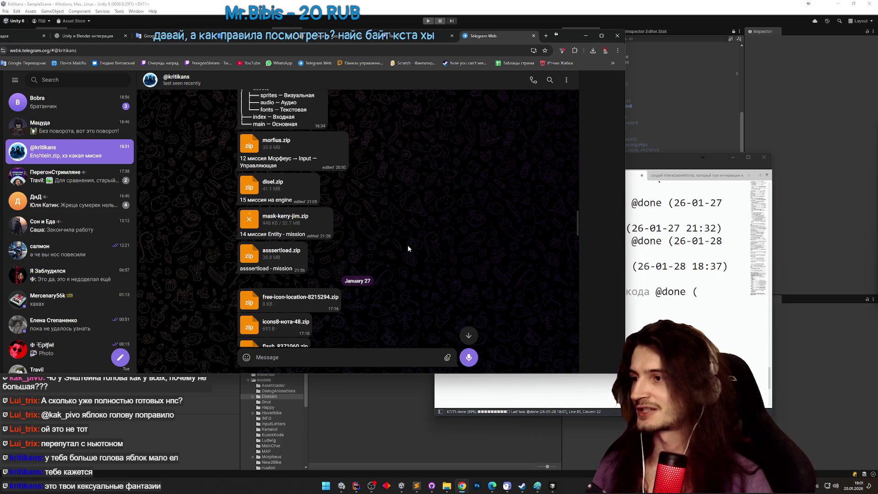
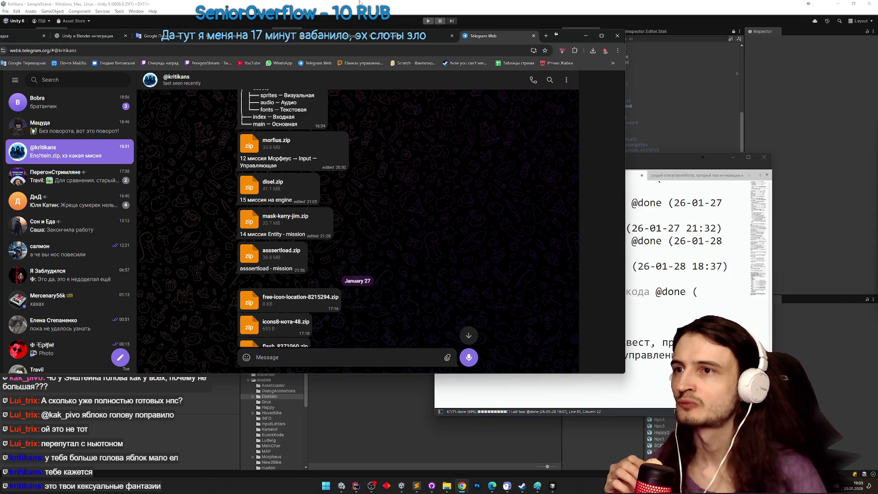
Open mask-kerry-jim.zip from the browser downloads in WinRAR and dismiss the licence reminder.
left_click(590, 51)
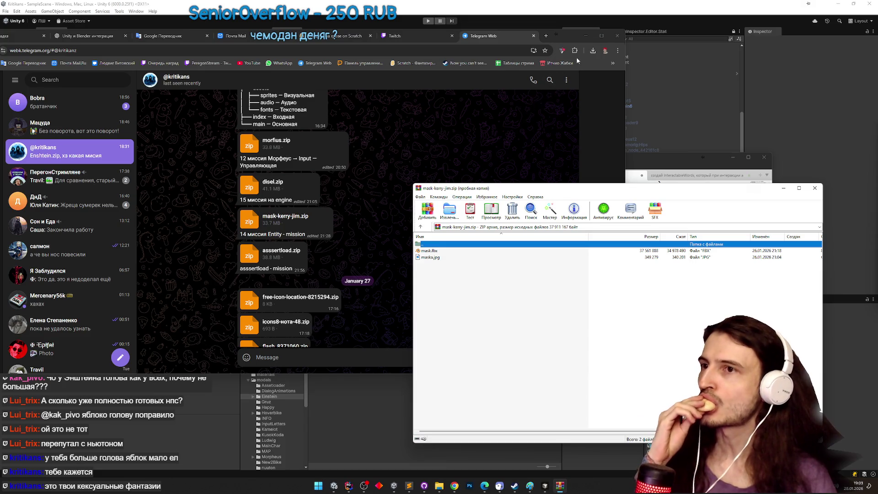
left_click(586, 35)
left_click(669, 289)
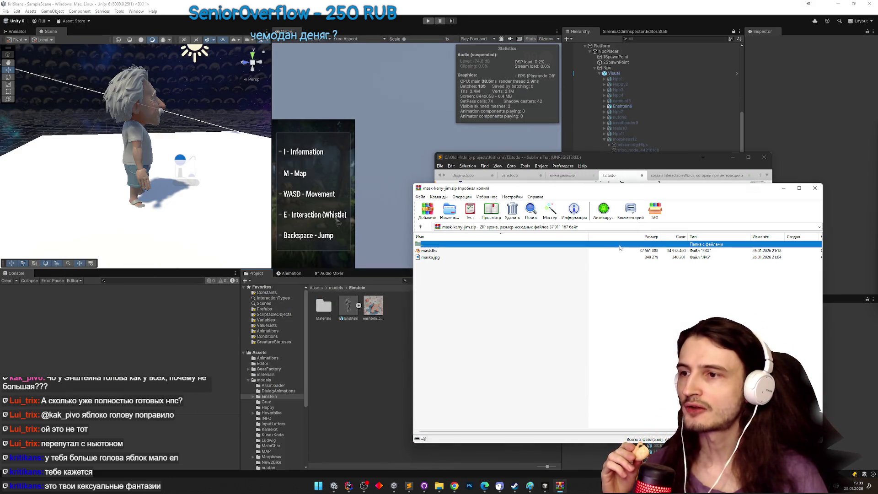
left_click_drag(530, 188, 573, 193)
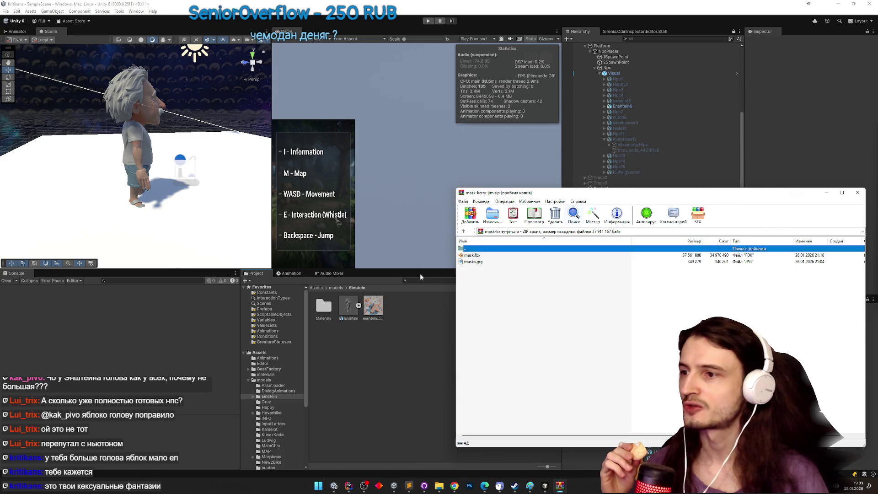
Create a new Mask folder under Unity's Assets/models and open it.
left_click(339, 288)
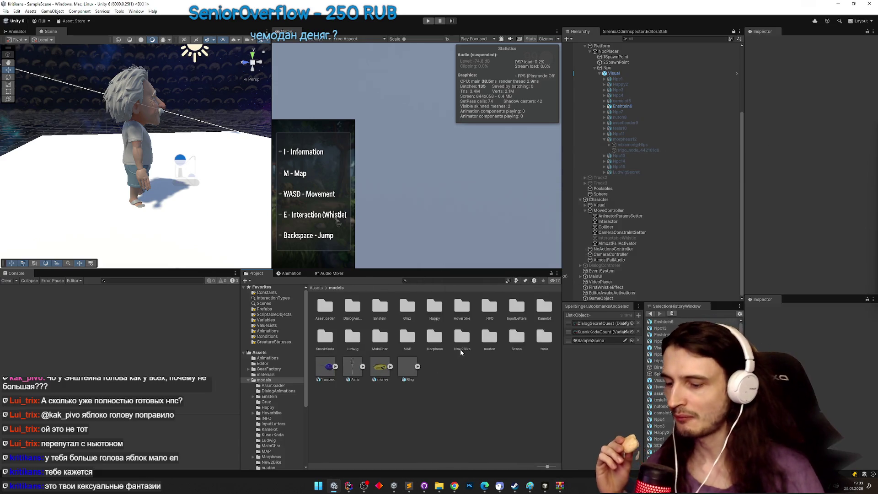
key("ctrl+shift+n")
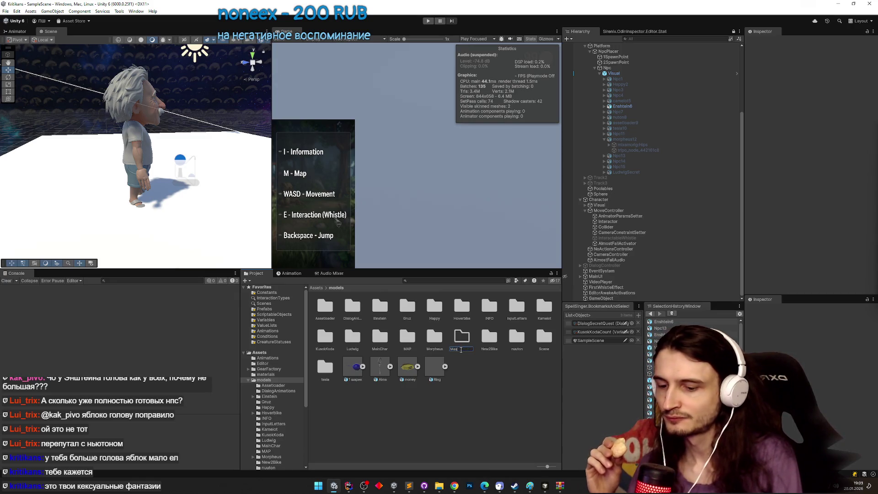
key("Return")
double_click(460, 349)
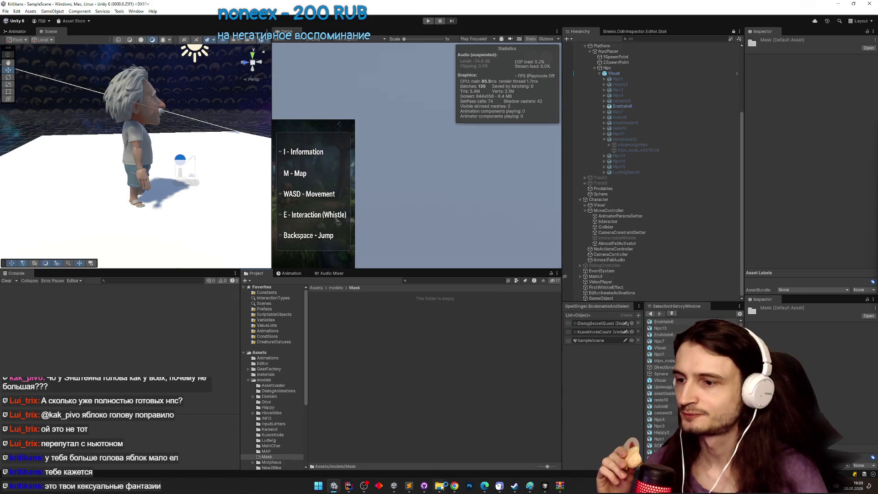
Drag mask.fbx and maska.jpg from the archive into the Mask folder.
left_click(560, 485)
mouse_move(479, 302)
left_mouse_down()
mouse_move(476, 256)
mouse_move(443, 281)
left_mouse_up()
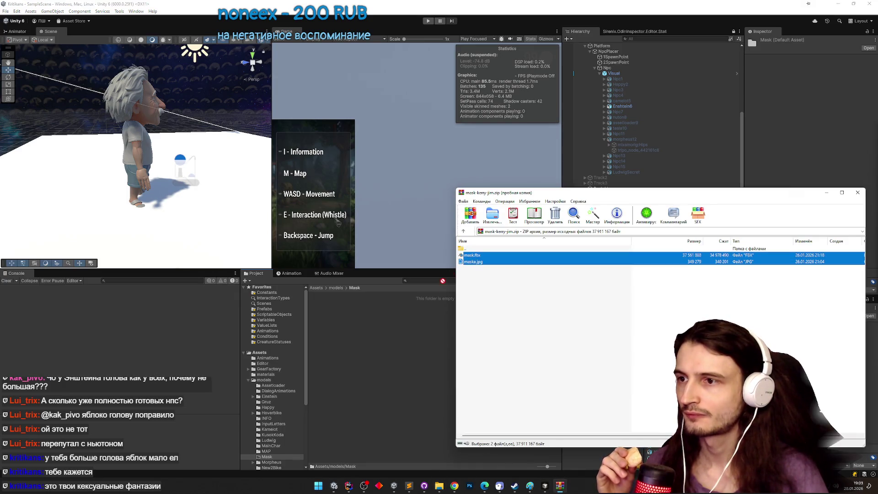
left_click_drag(406, 324, 405, 322)
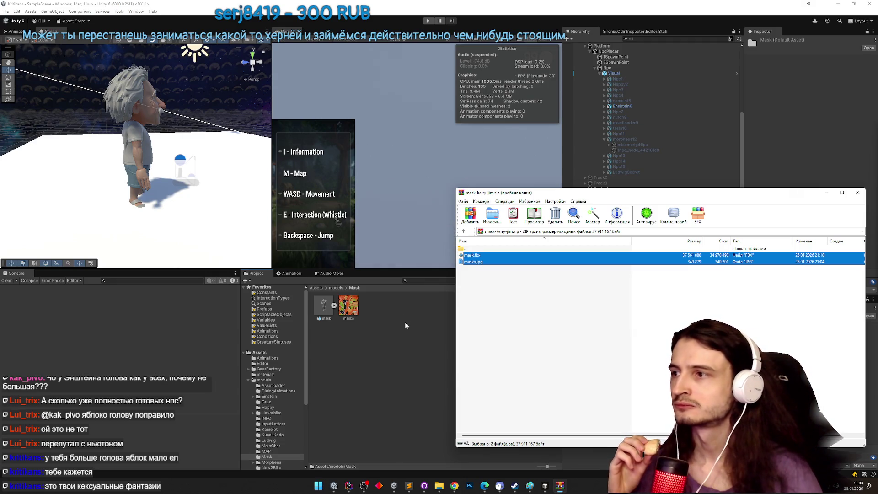
Open the Visual prefab in Prefab Mode and select its root.
left_click(624, 73)
left_click(810, 60)
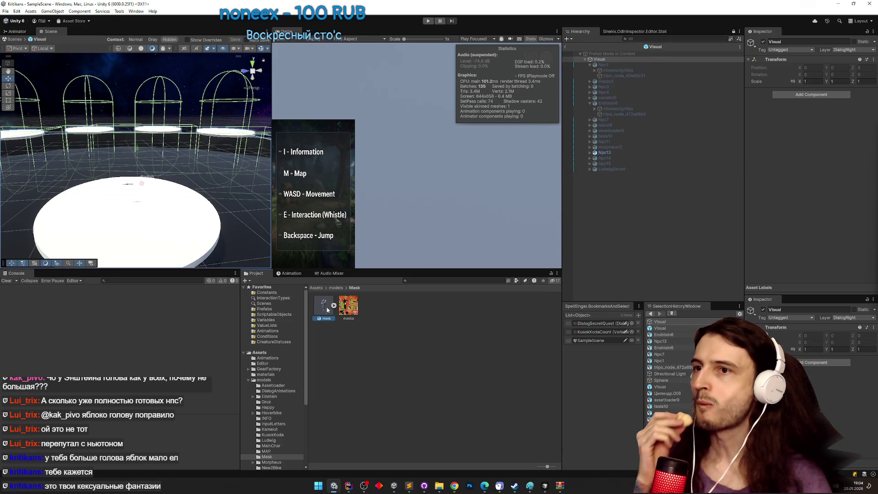
left_click(571, 242)
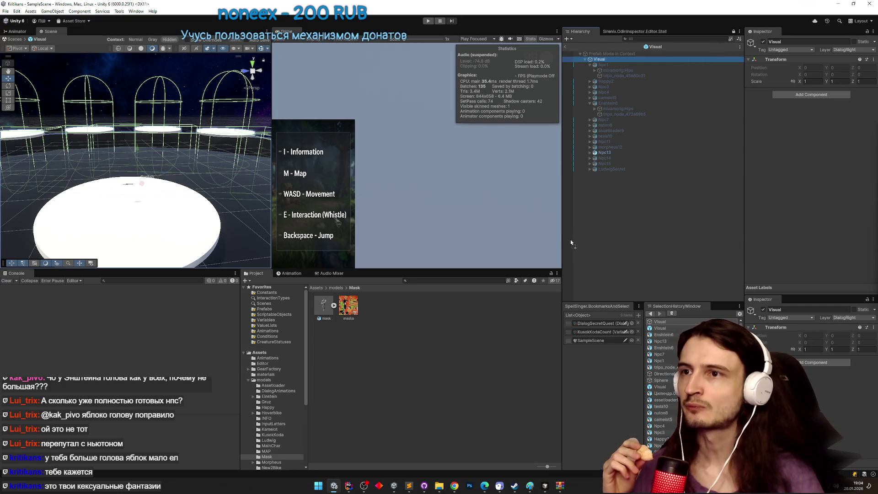
mouse_move(569, 239)
left_mouse_down()
mouse_move(613, 179)
mouse_move(612, 132)
mouse_move(624, 121)
left_mouse_up()
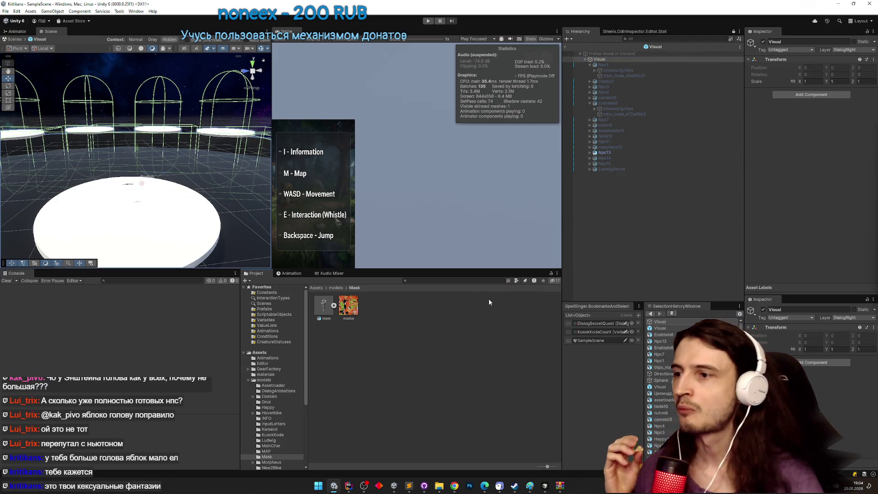
left_click_drag(324, 305, 182, 232)
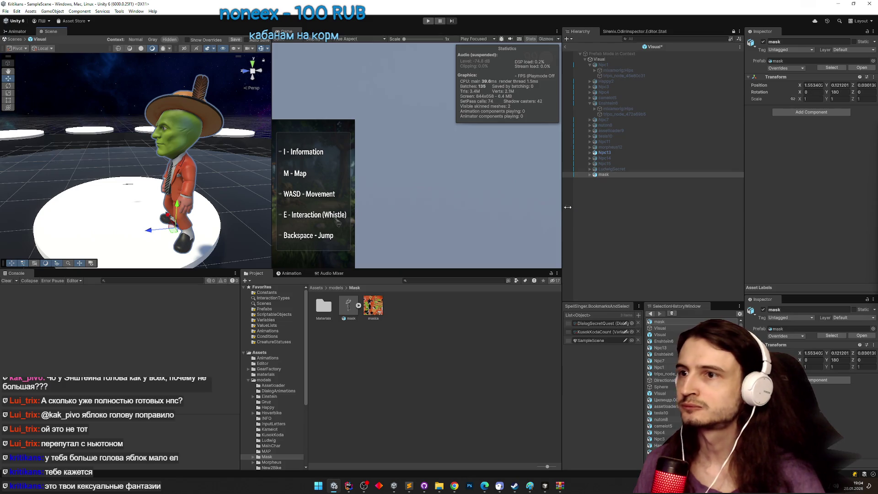
left_click(605, 176)
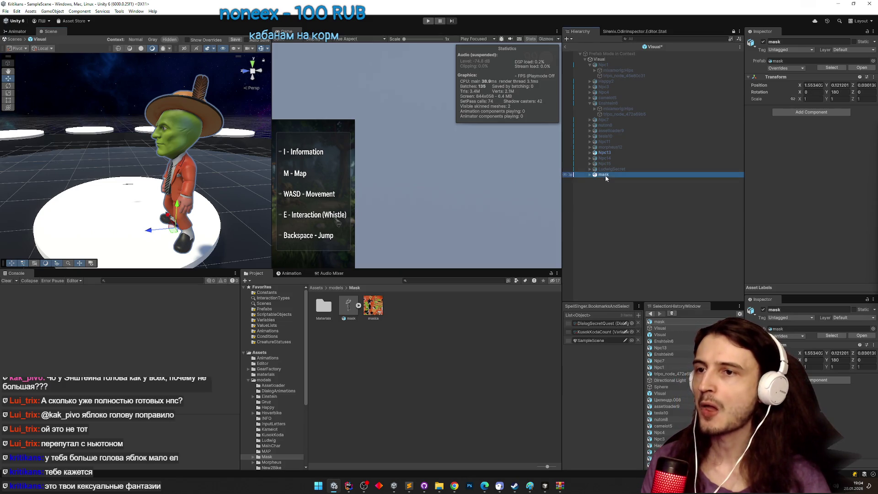
key("Delete")
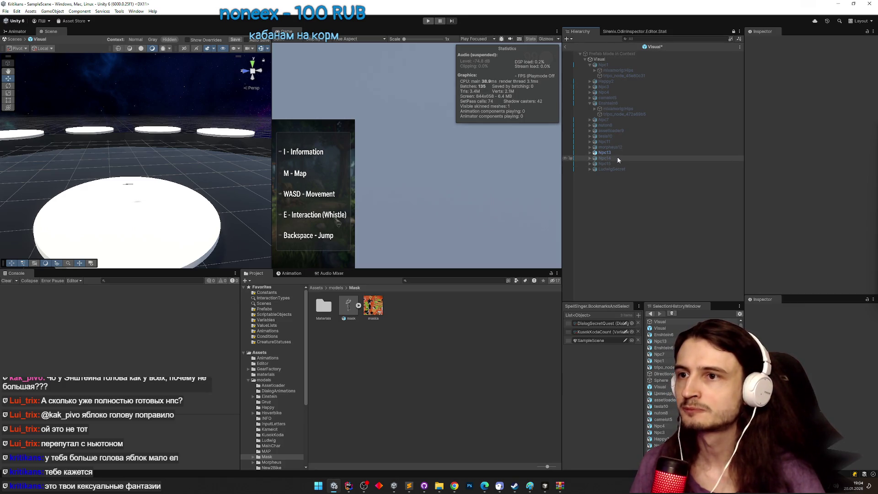
left_click(620, 154)
left_click(610, 154)
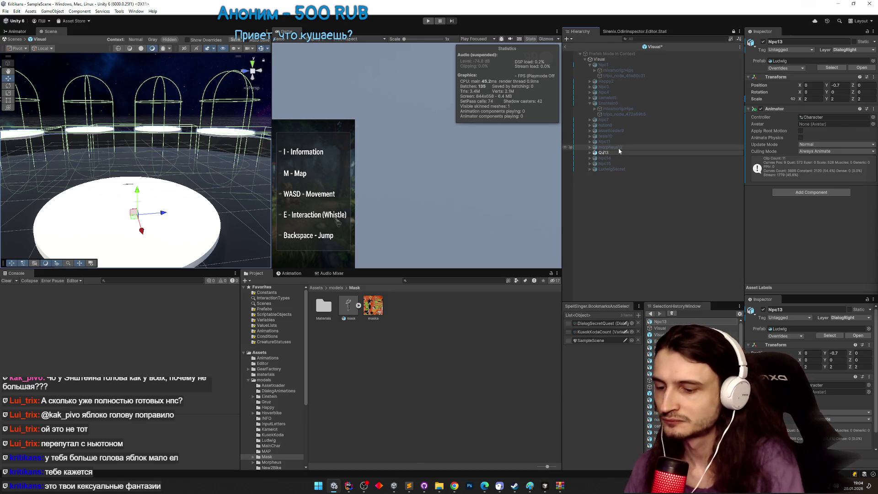
Rename Npc13 to Question13 and replace Npc14 with the mask prefab, keeping overrides.
type("est")
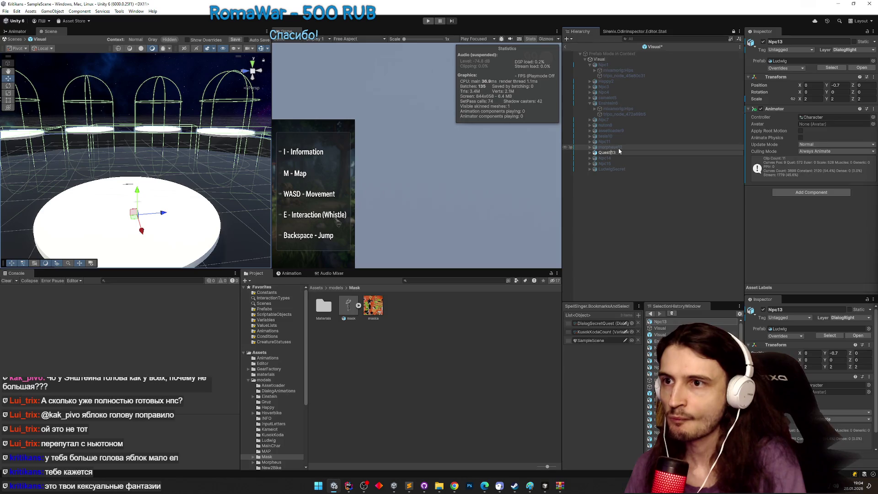
type("ion")
left_click(618, 159)
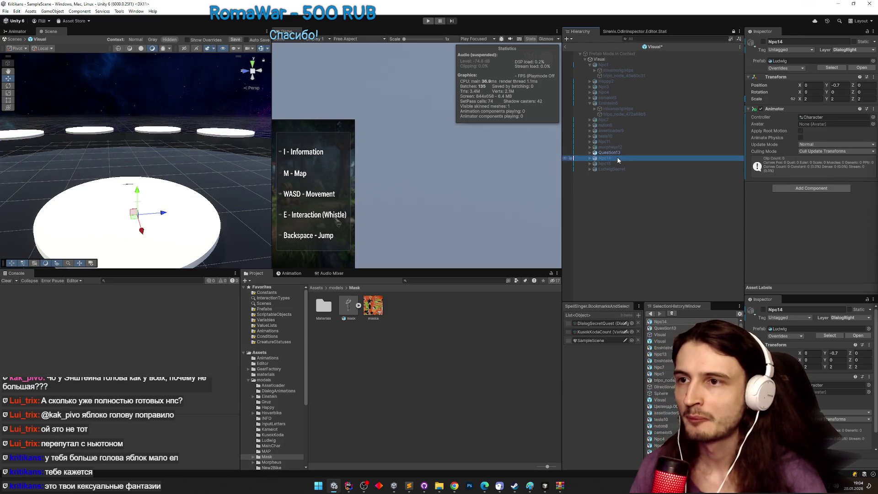
right_click(617, 158)
mouse_move(707, 274)
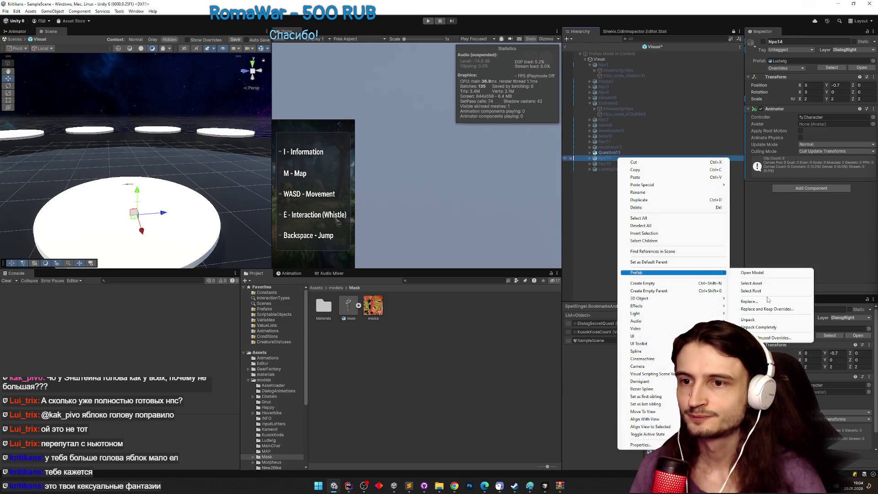
left_click(768, 310)
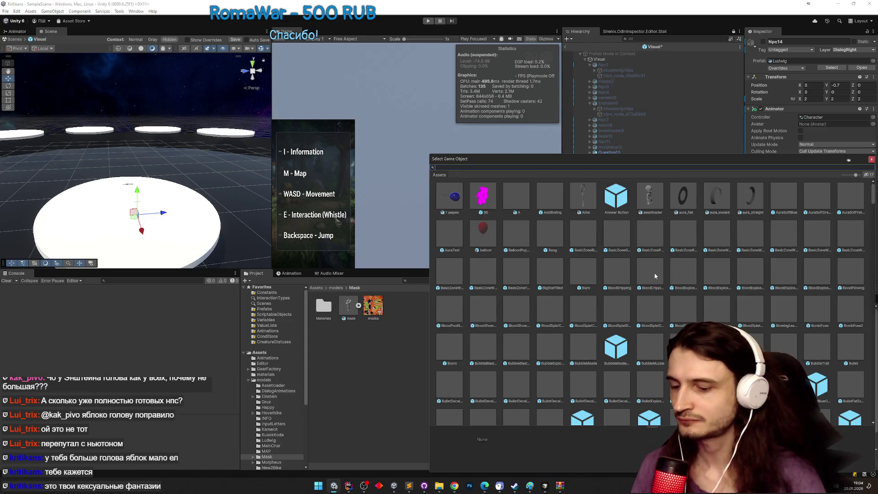
type("mas")
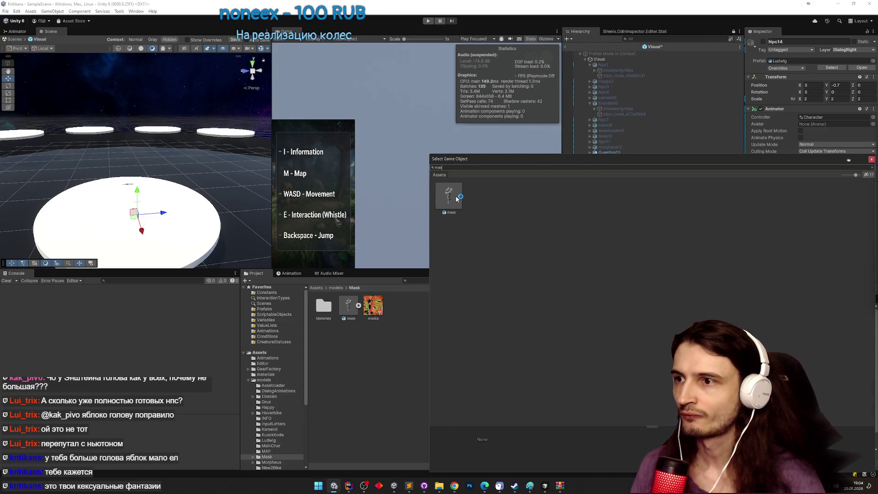
double_click(449, 196)
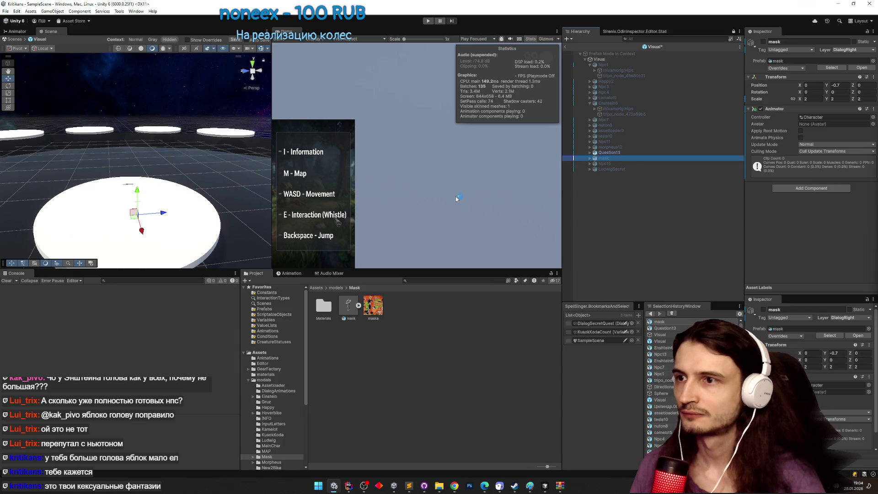
Deactivate Question13 and return from prefab editing to the main scene.
left_click(610, 152)
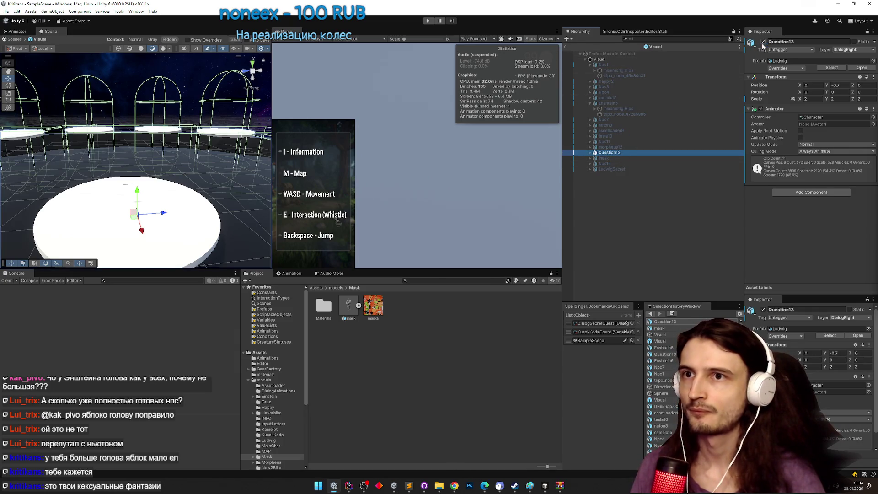
left_click(763, 42)
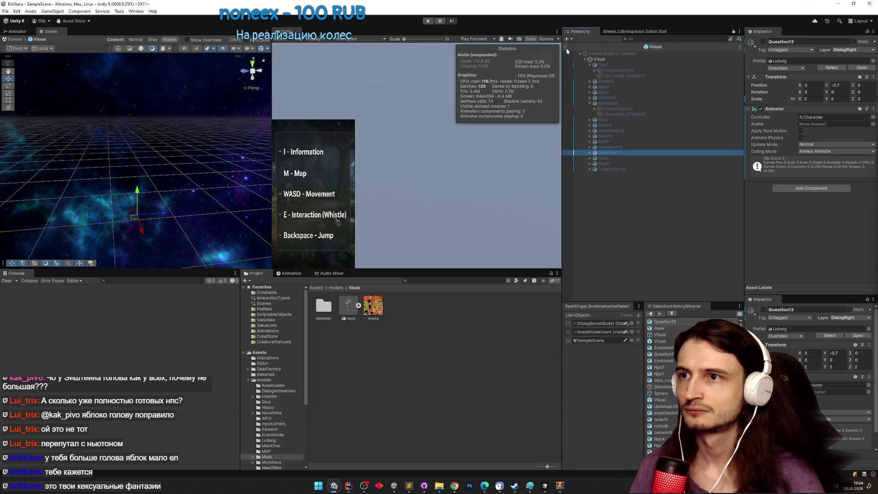
left_click(566, 48)
left_click(631, 106)
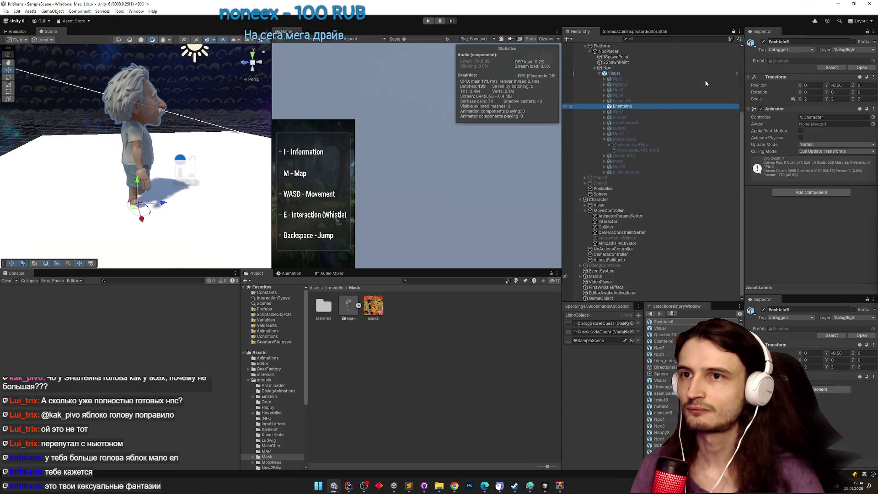
Deactivate Enshtein6 and reactivate Question13 in the Hierarchy.
left_click(762, 42)
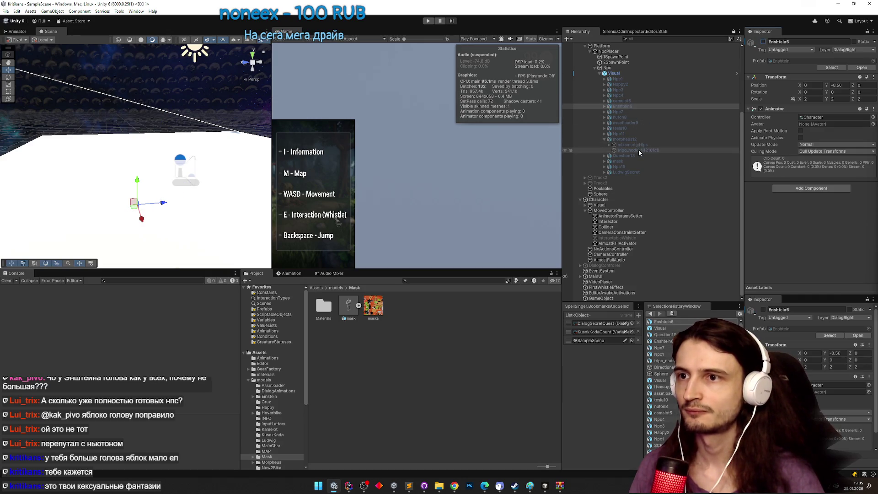
left_click(638, 139)
left_click(638, 155)
left_click(762, 41)
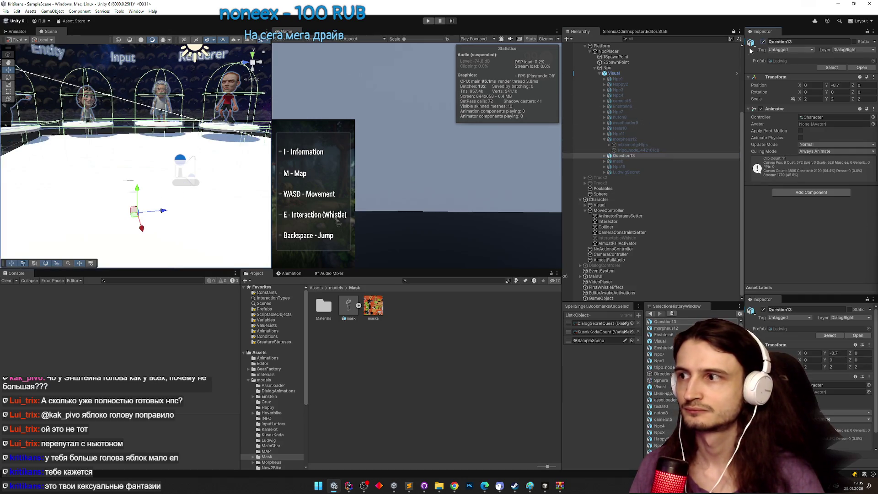
Playtest by walking around the NPC platforms with WASD, then stop and deactivate Question13.
key("ctrl+p")
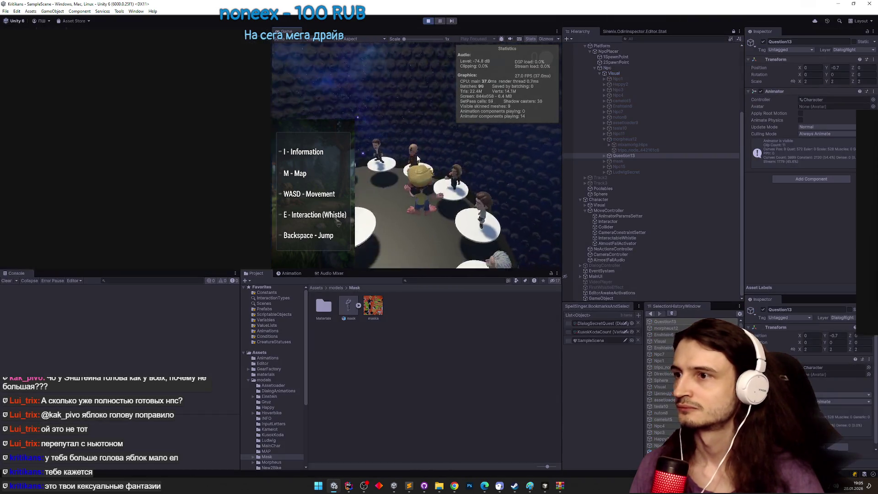
key("d")
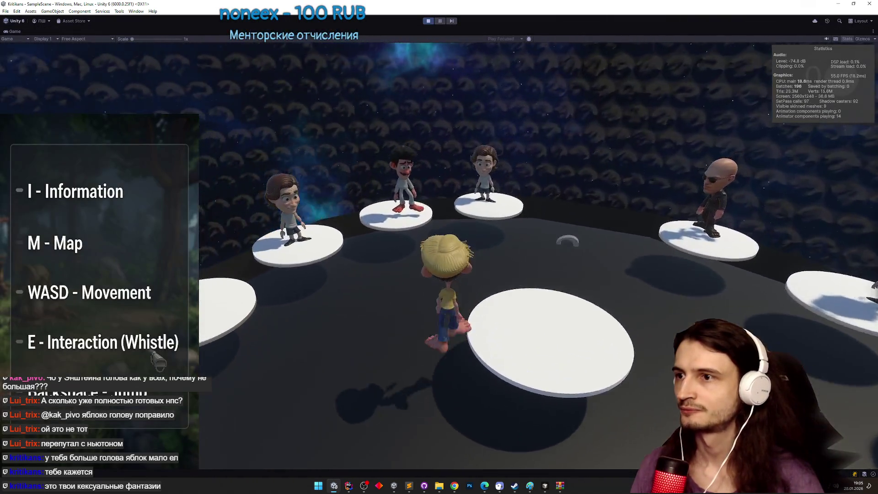
key("w")
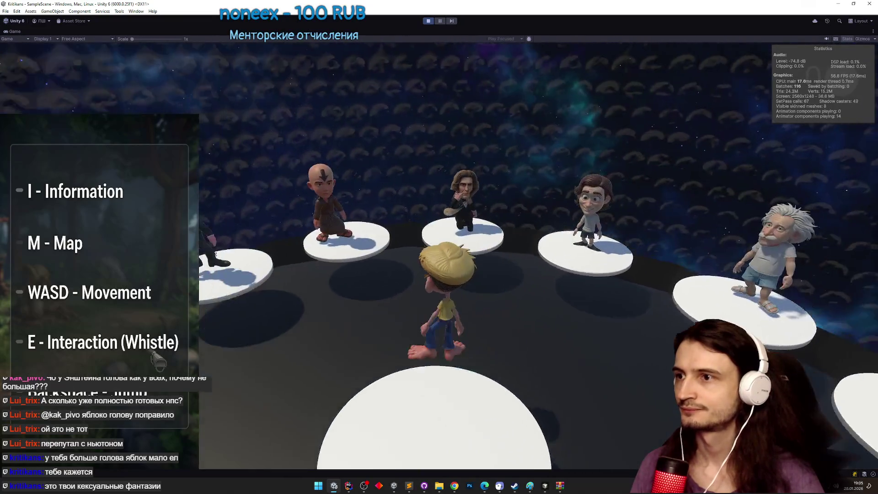
key("w")
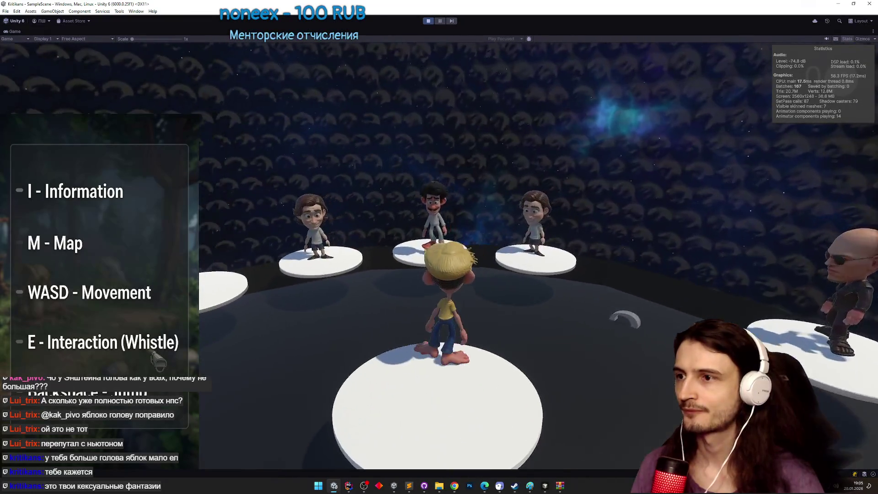
key("w")
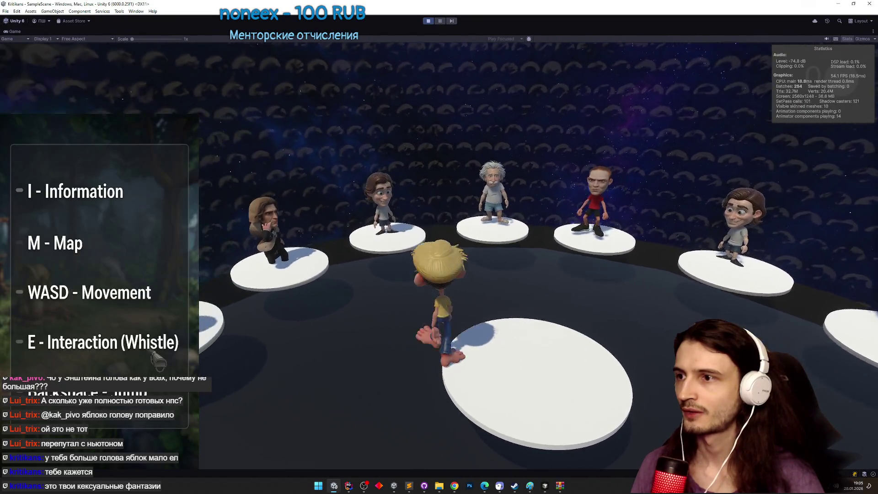
key("s")
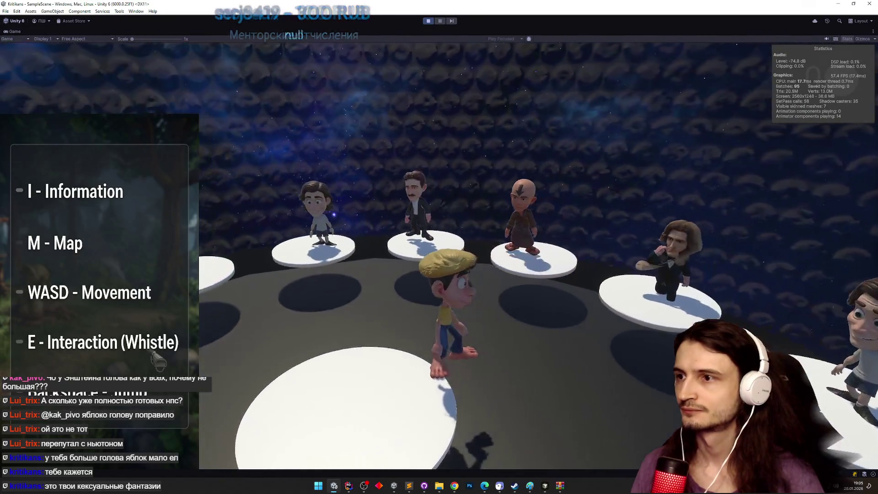
key("w")
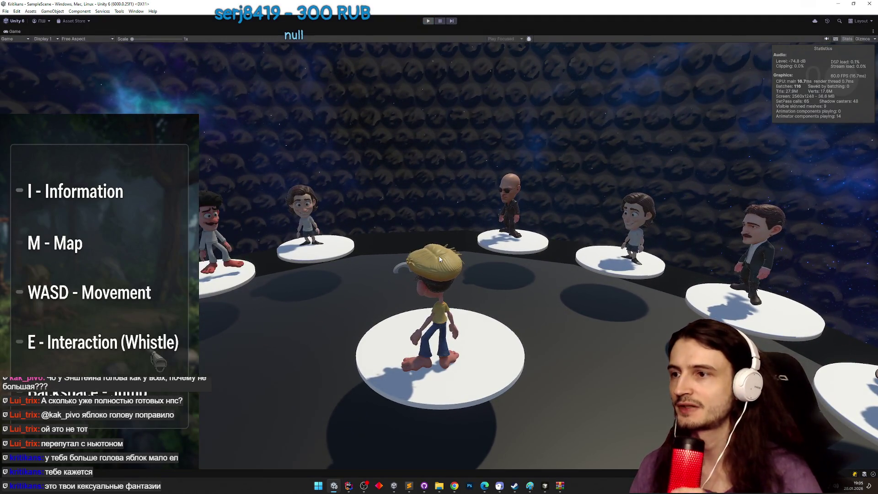
key("ctrl+p")
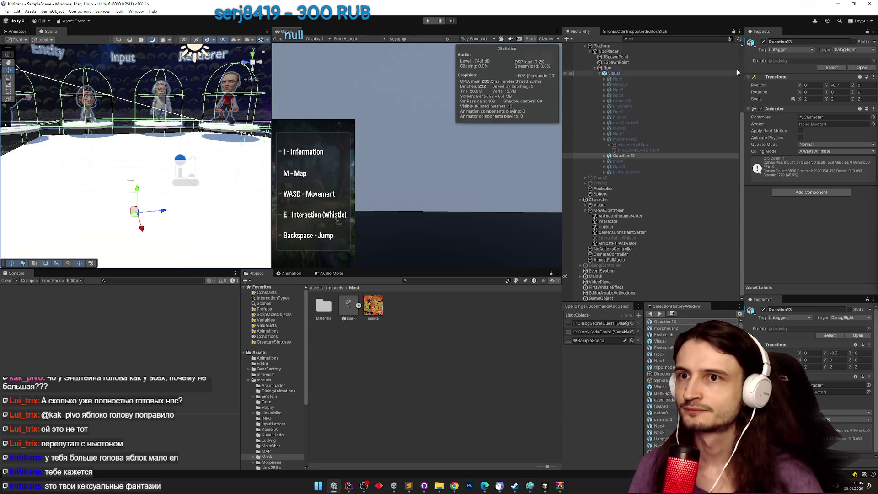
left_click(762, 41)
left_click(617, 161)
Activate the mask character and run a quick playtest.
left_click(762, 42)
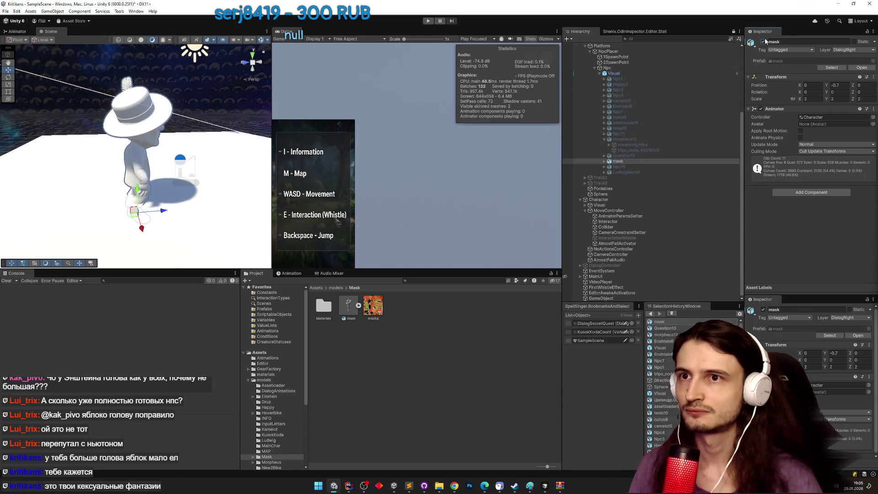
key("ctrl+p")
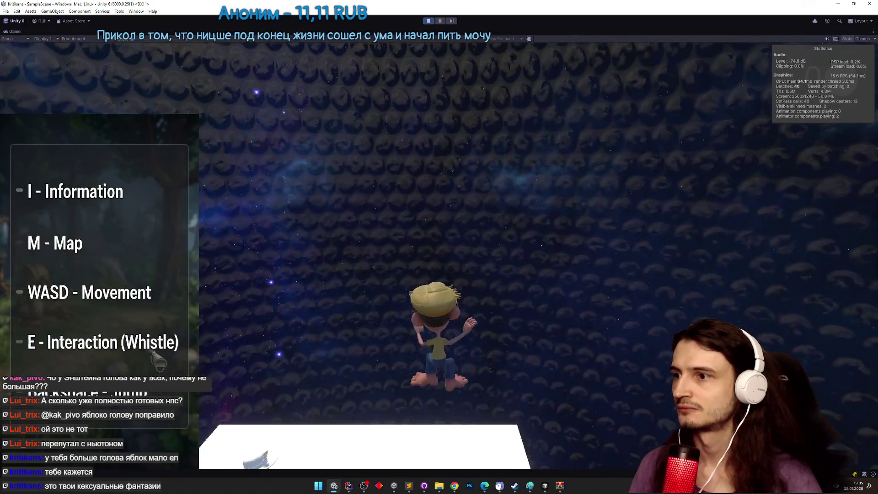
key("ctrl+p")
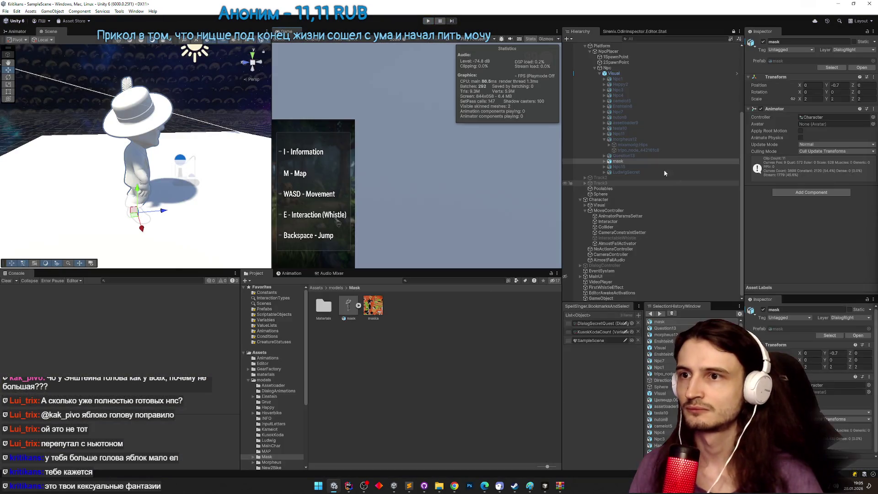
Apply the orange-green texture to the mask model and run the player toward it.
left_click(630, 163)
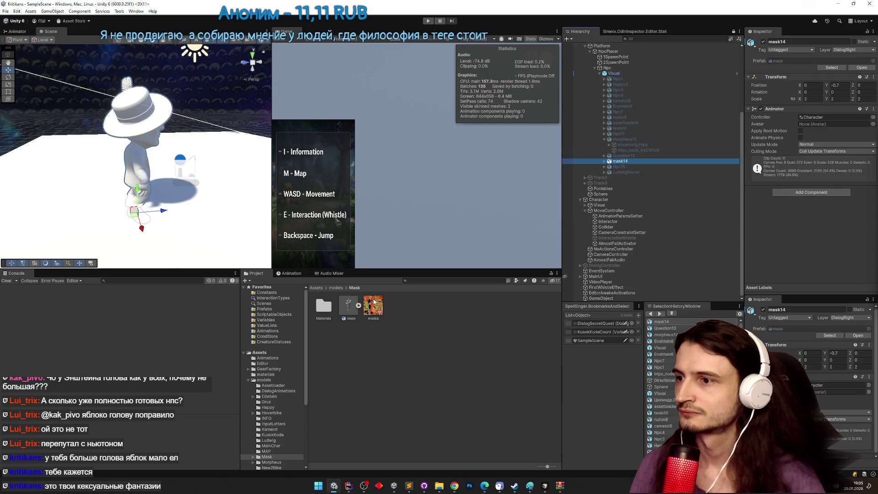
left_click_drag(373, 305, 146, 127)
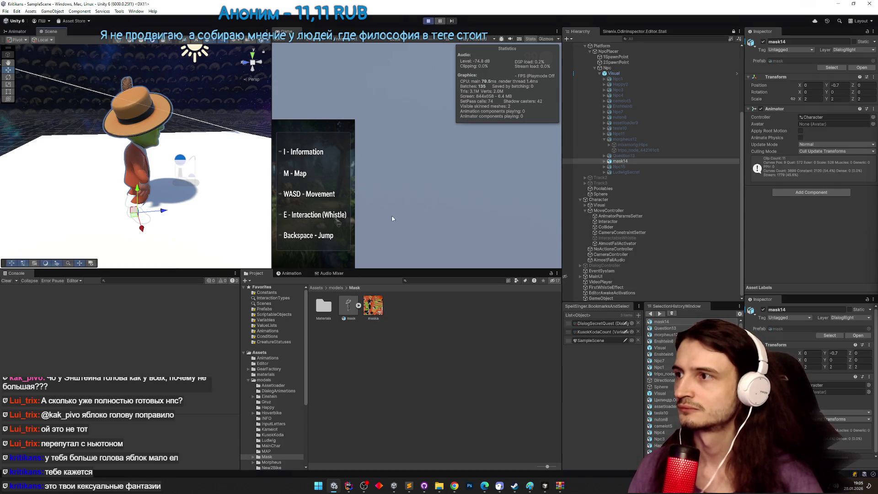
key("shift+space")
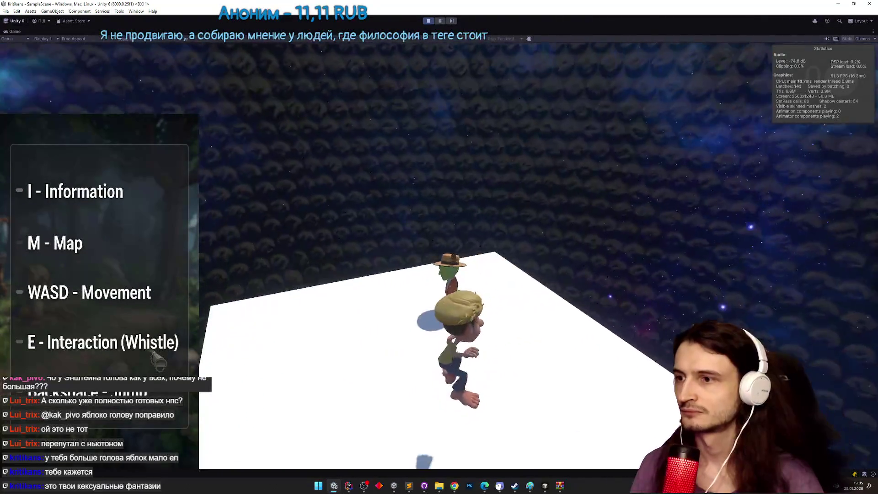
Walk up to the masked NPC, stop the playtest, and scale mask14 to 2.49.
key("w")
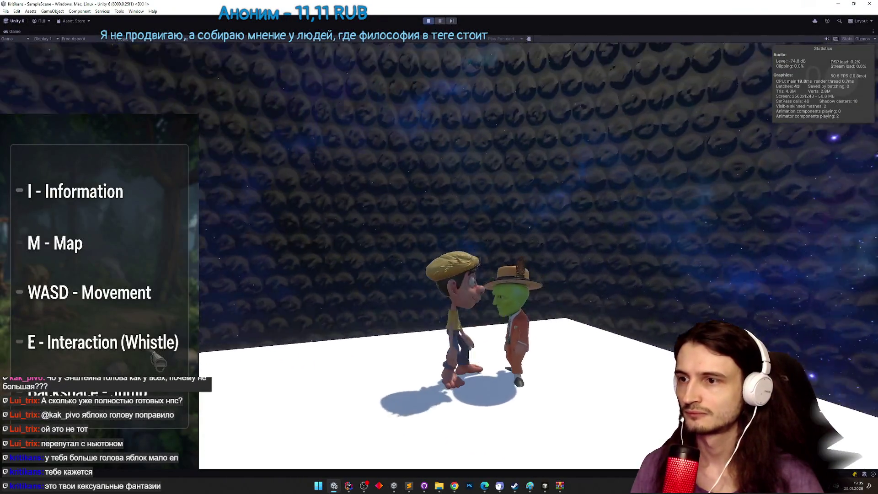
key("ctrl+p")
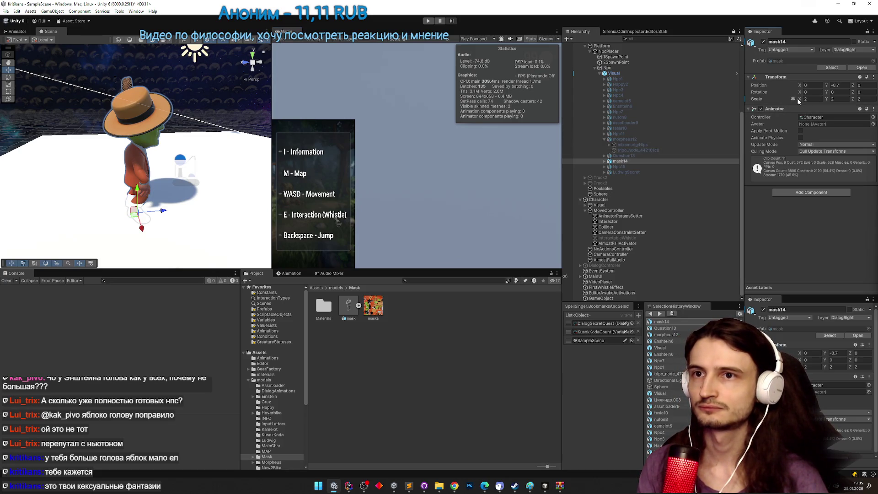
left_click_drag(798, 101, 820, 101)
Playtest talking to the enlarged NPC, answering Да and then Нет.
key("ctrl+p")
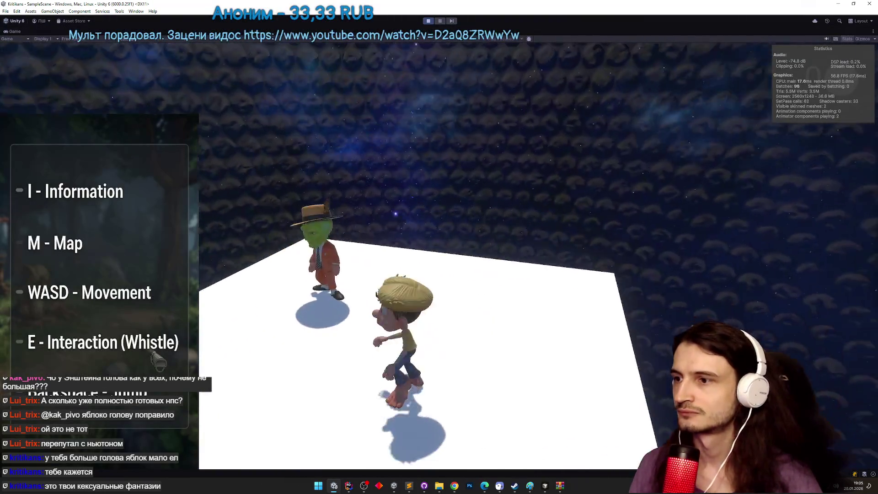
key("w")
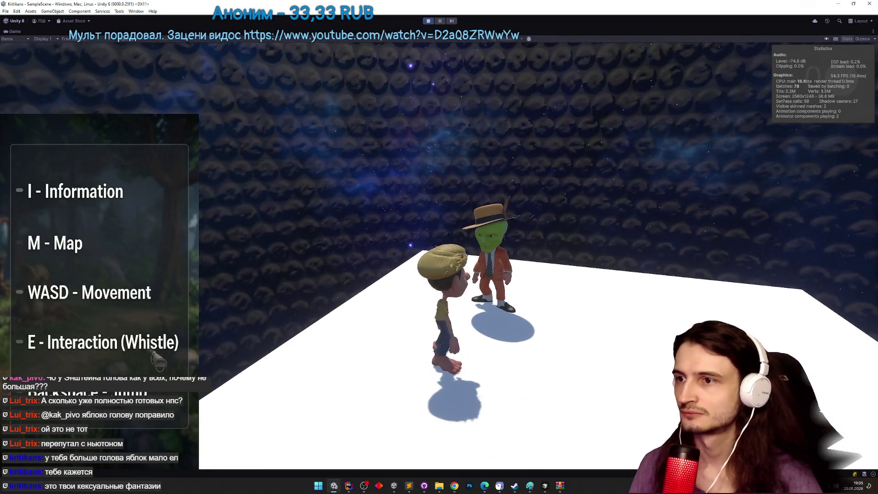
key("e")
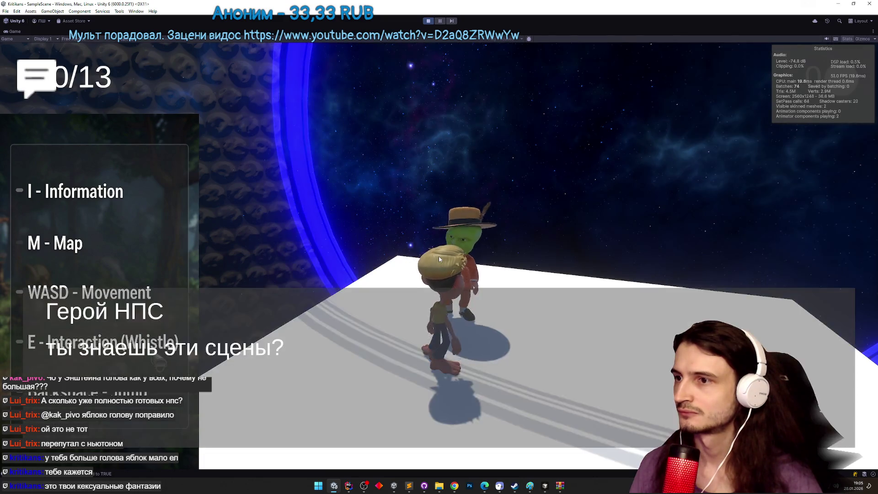
left_click(443, 308)
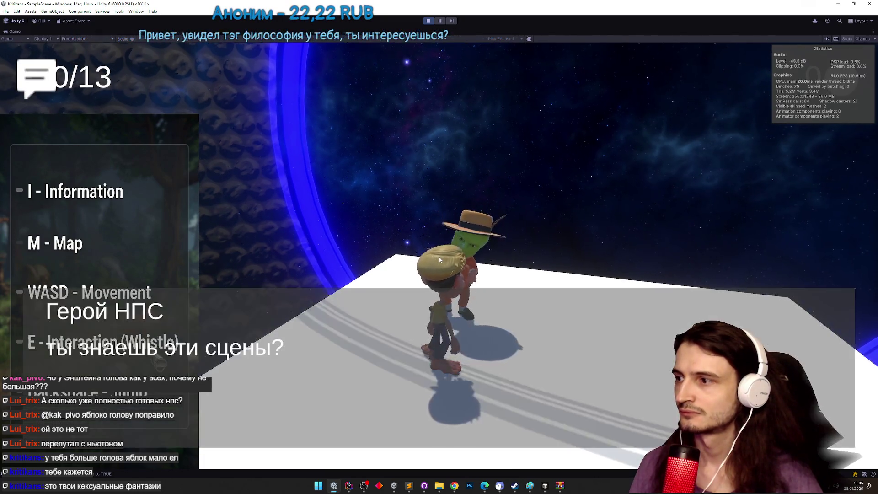
left_click(441, 402)
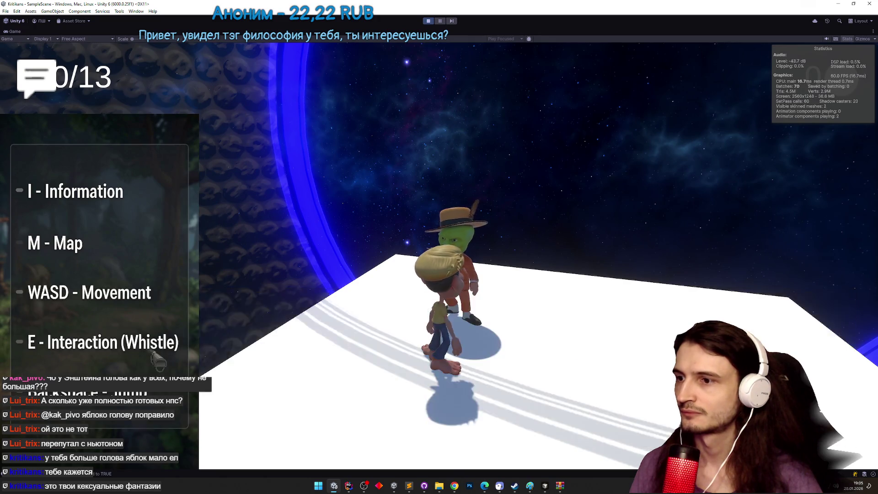
key("ctrl+p")
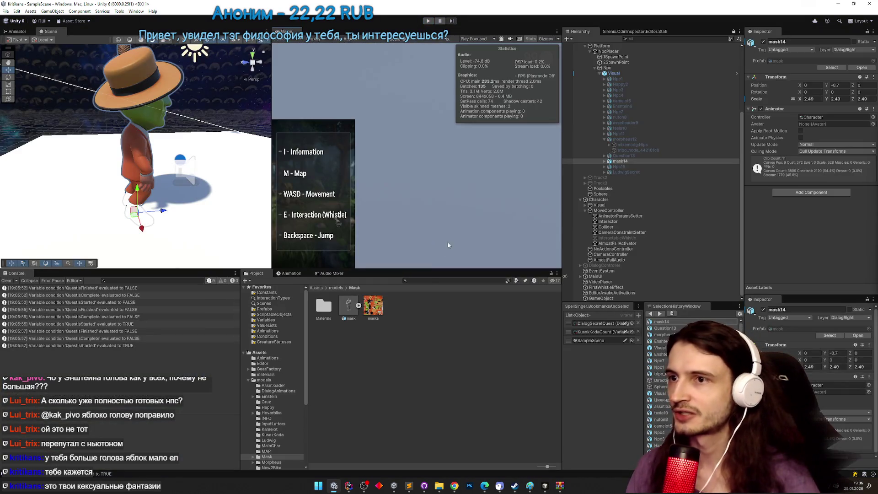
Run another playtest with mask14 and advance its dialogue to the end.
left_click(627, 161)
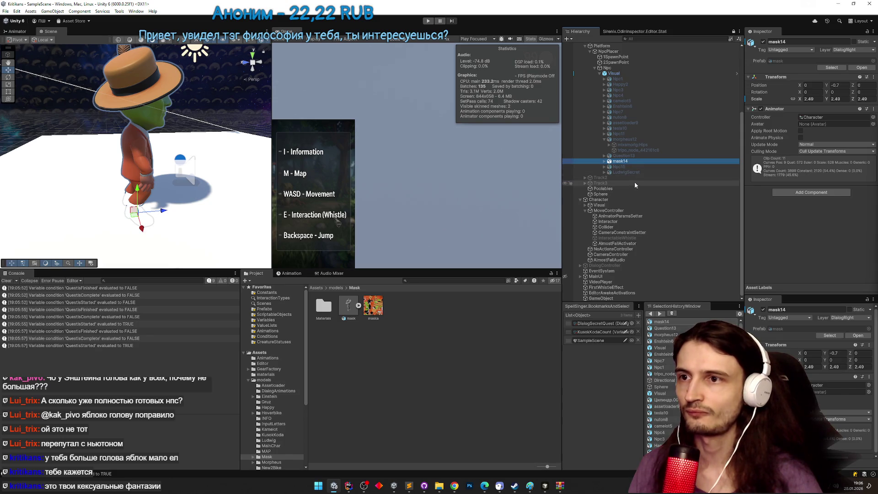
key("ctrl+p")
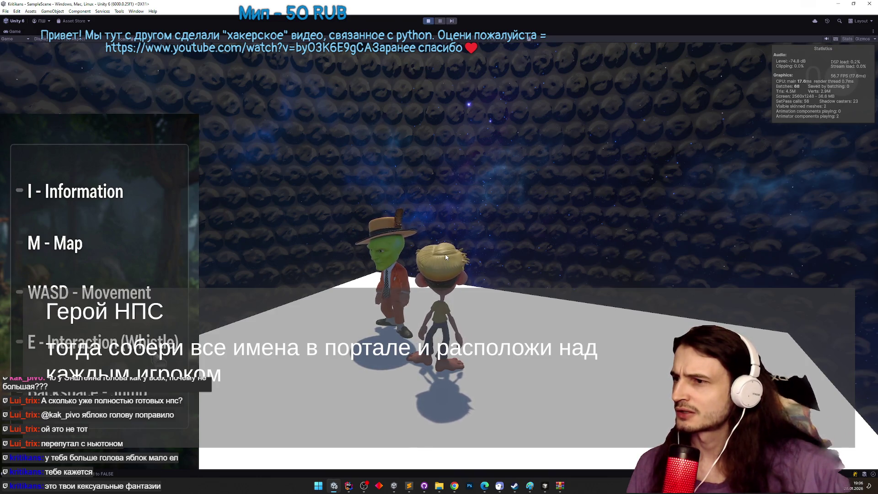
left_click(440, 250)
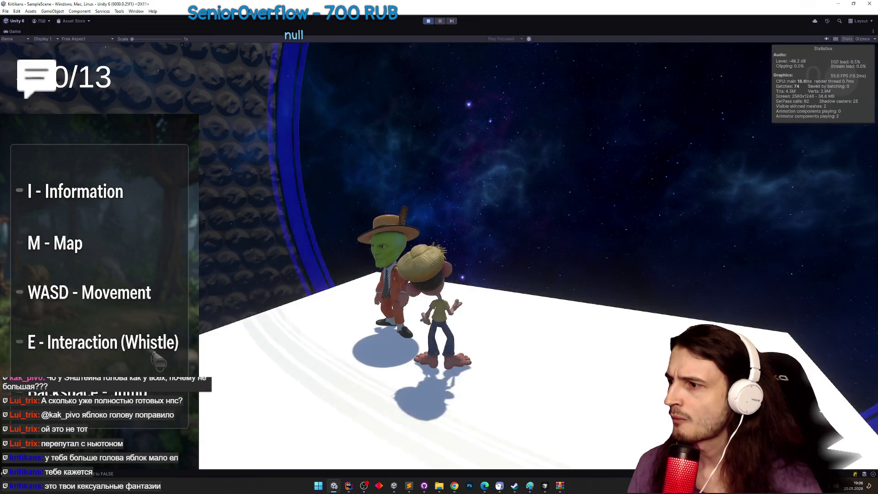
key("ctrl+p")
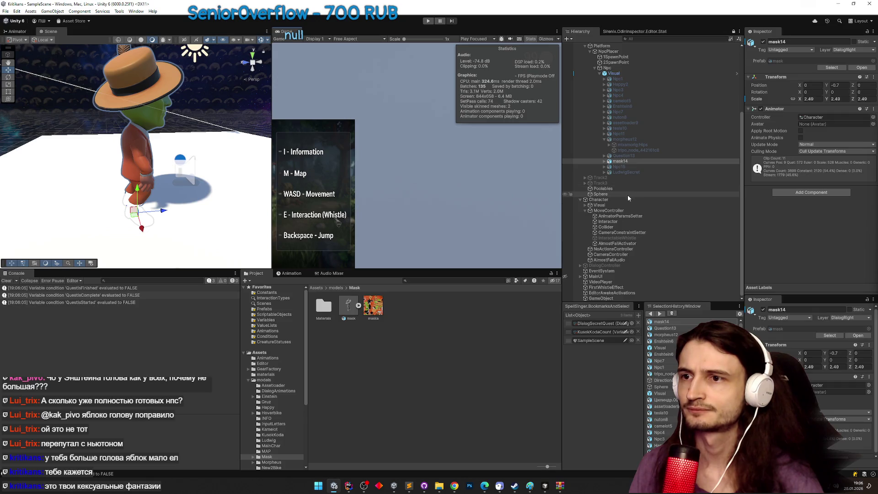
Assign a DialogQuest graph to an NPC on the DialogController object.
scroll(627, 195, "up", 5)
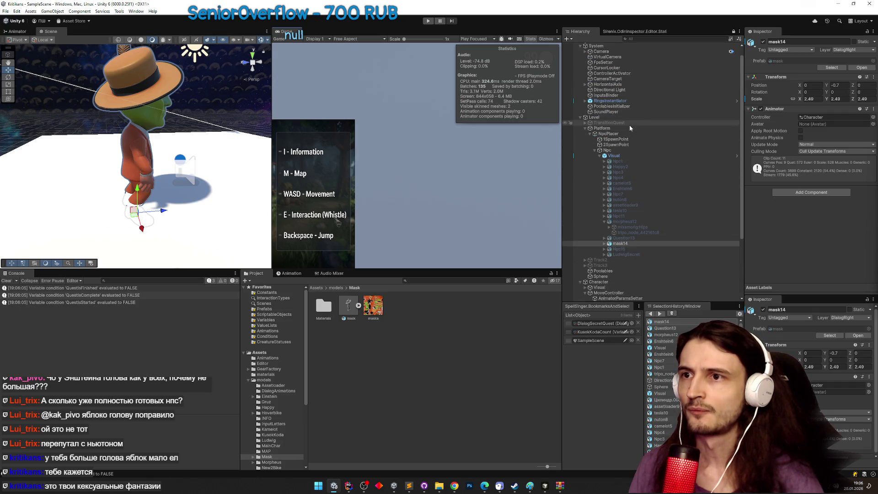
scroll(636, 182, "down", 5)
left_click(616, 265)
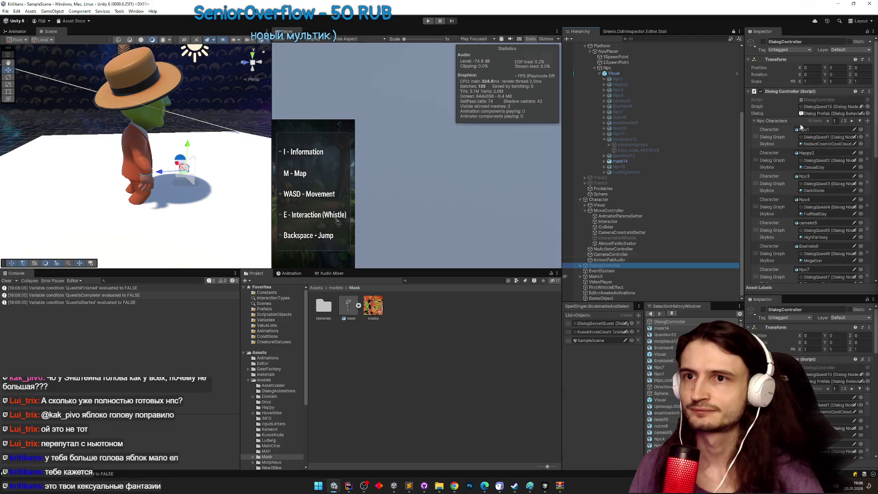
left_click(867, 106)
double_click(531, 203)
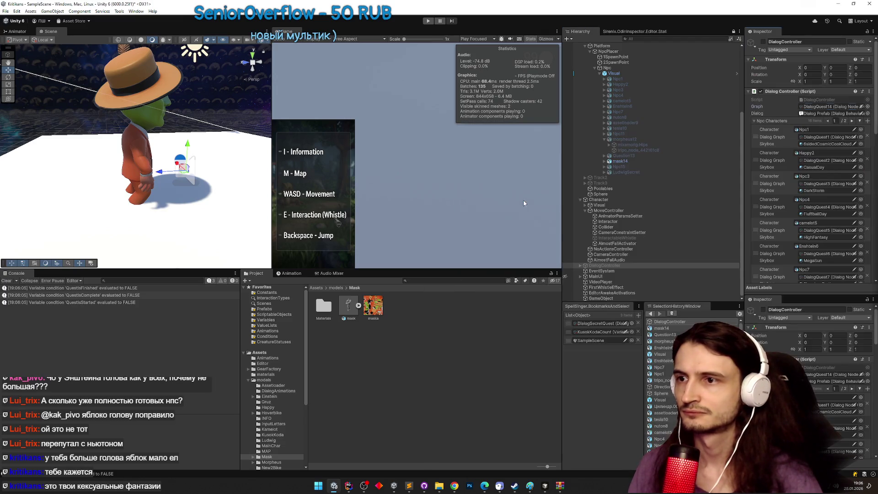
Playtest the new dialog, then show the repository history in GitHub Desktop.
key("ctrl+p")
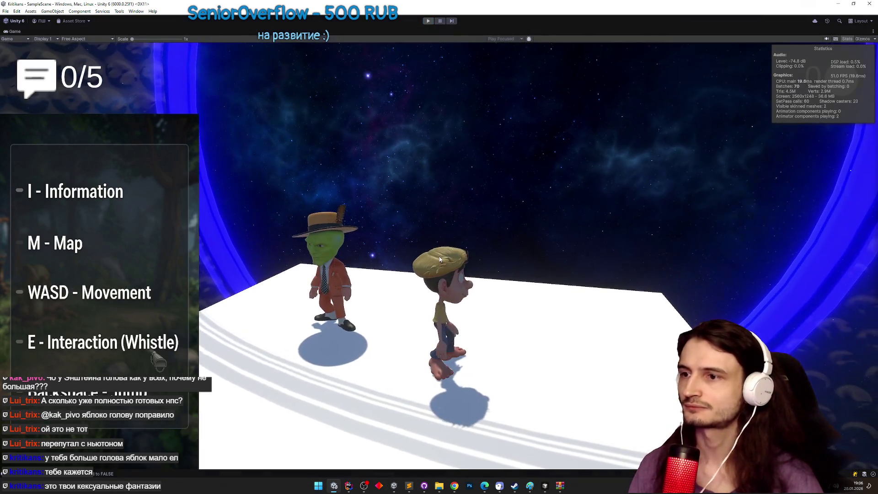
key("ctrl+p")
left_click(423, 485)
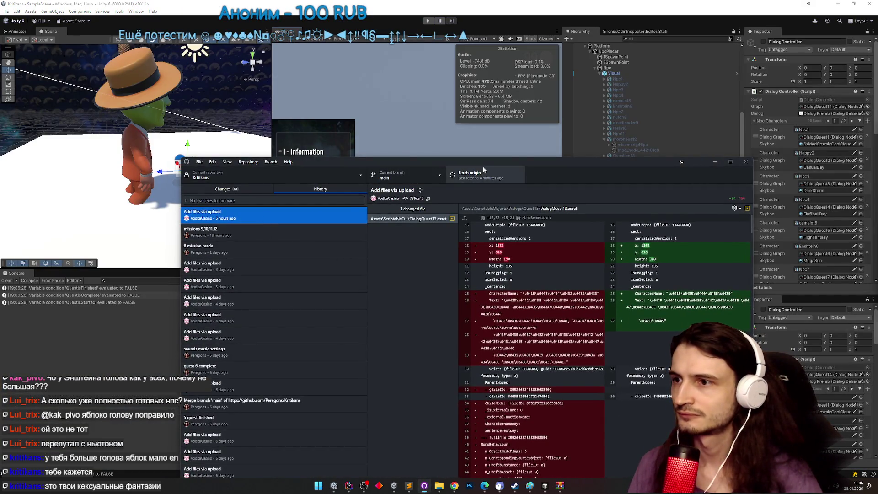
Fetch origin in GitHub Desktop, then switch to the Telegram Web chat in Chrome.
left_click_drag(489, 164, 530, 109)
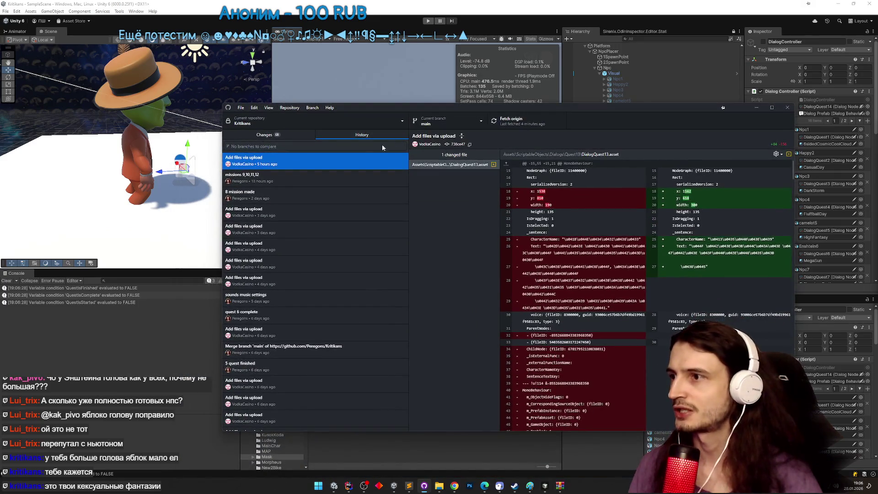
left_click(520, 123)
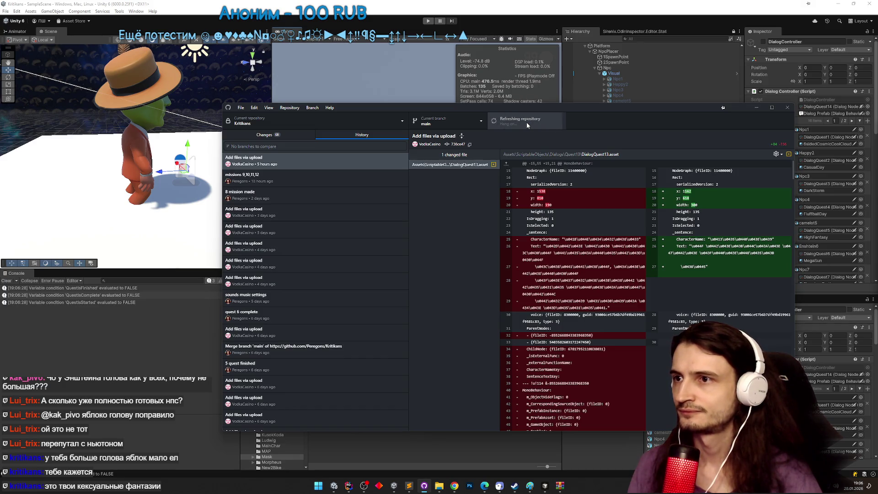
left_click(452, 483)
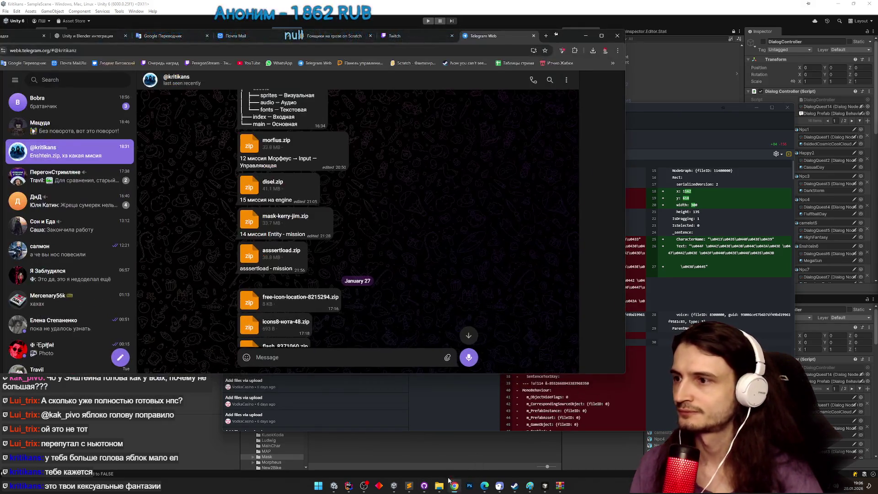
Scroll to the newest chat messages and open disel.zip from Chrome's downloads in WinRAR.
scroll(369, 339, "down", 15)
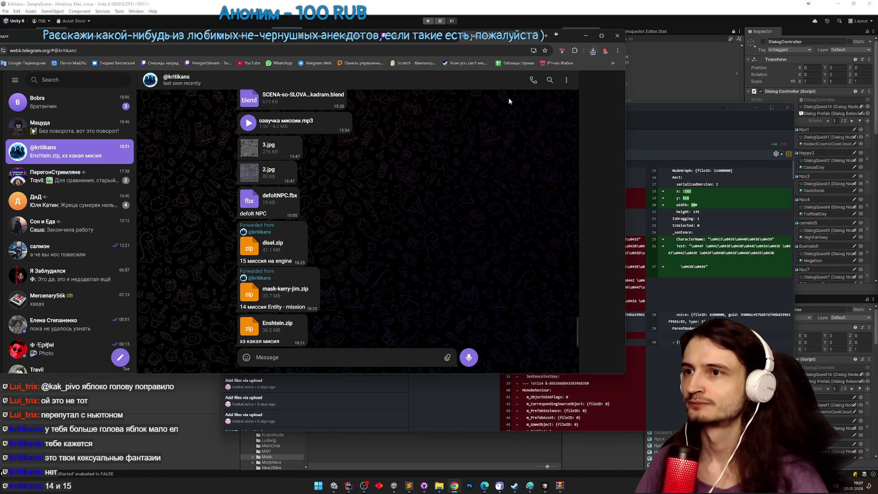
left_click(593, 50)
left_click(532, 82)
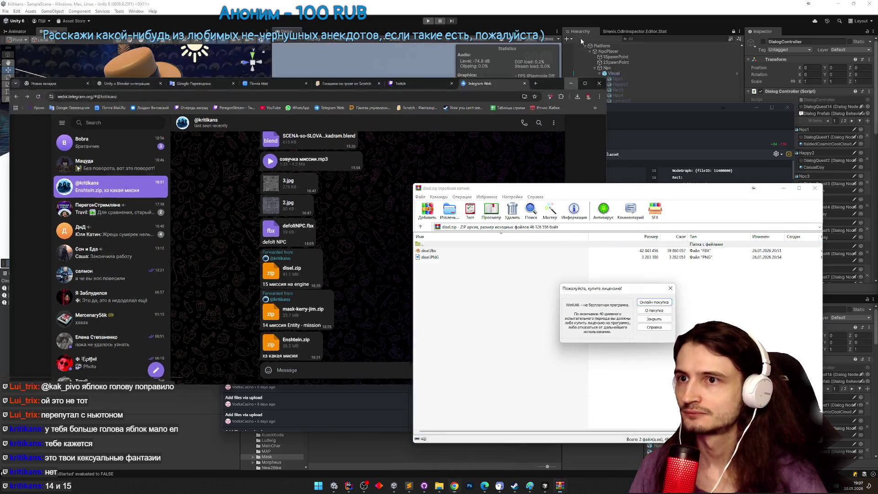
Dismiss the WinRAR licence reminder and create a Diesel folder under Unity's Assets/models.
left_click(585, 36)
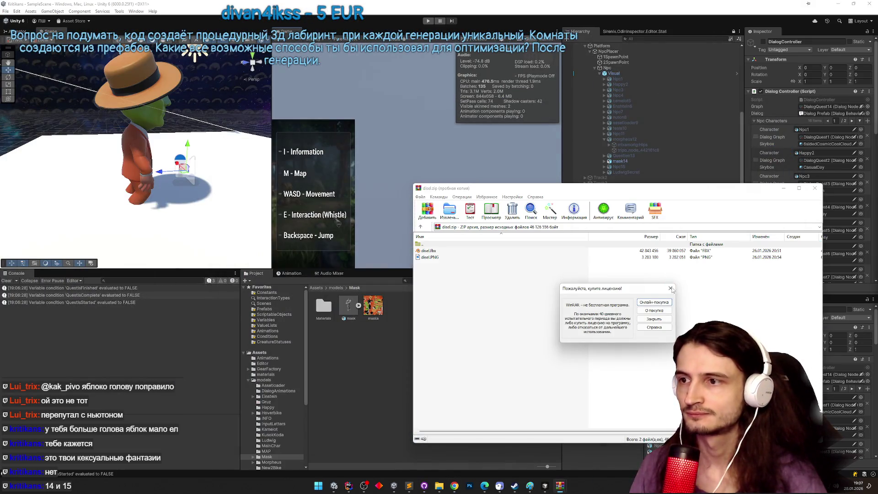
left_click(670, 289)
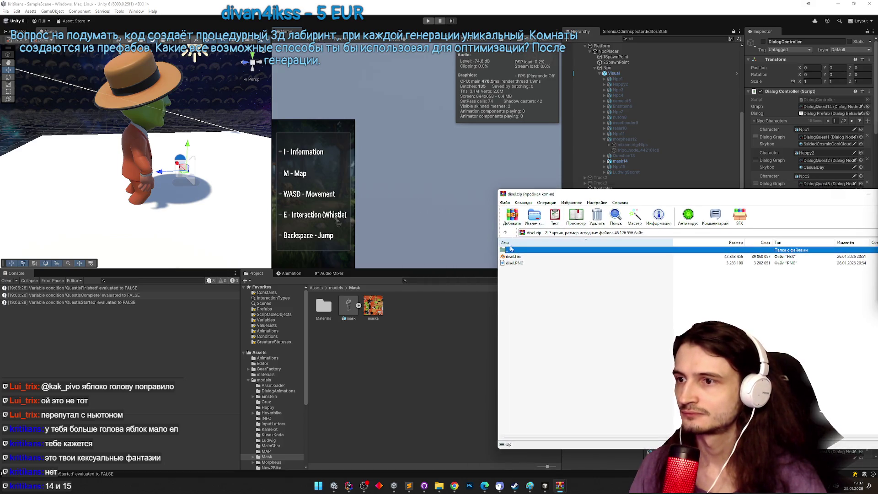
left_click(335, 290)
left_click(335, 288)
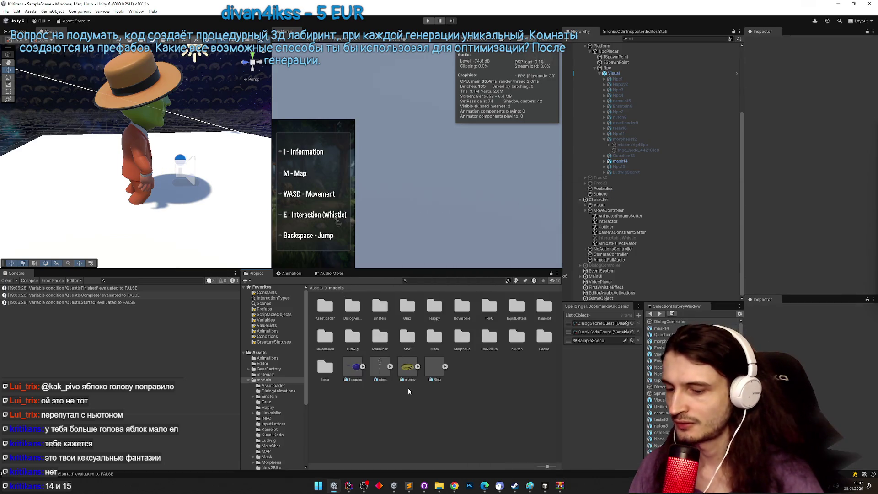
key("ctrl+shift+n")
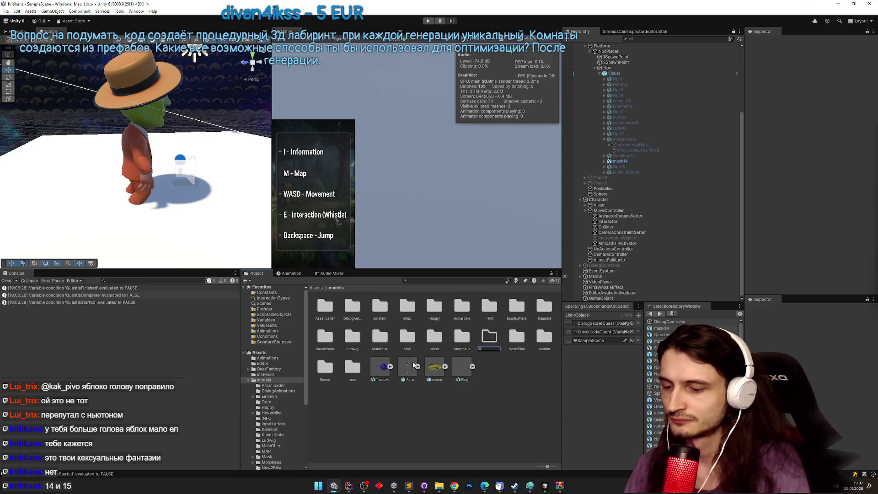
type("Diesel")
key("Return")
key("Return")
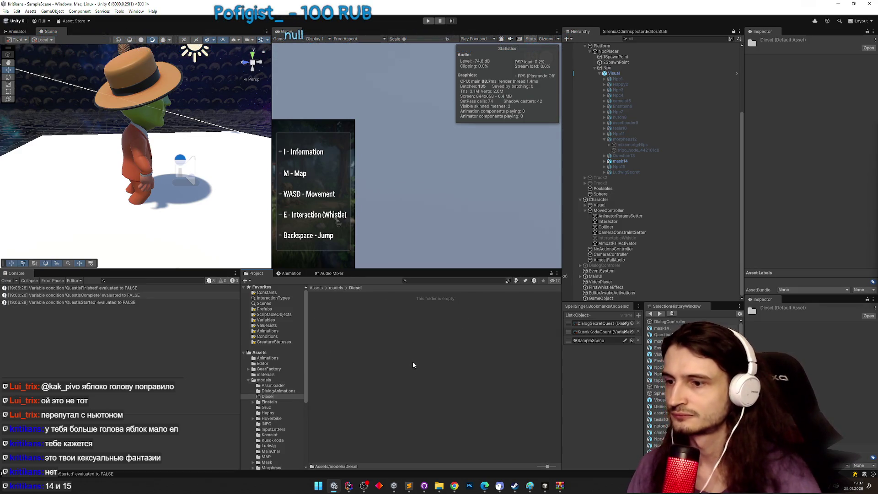
Select disel.fbx and disel.PNG in the archive and drag them into the Diesel folder.
mouse_move(556, 487)
left_click(593, 448)
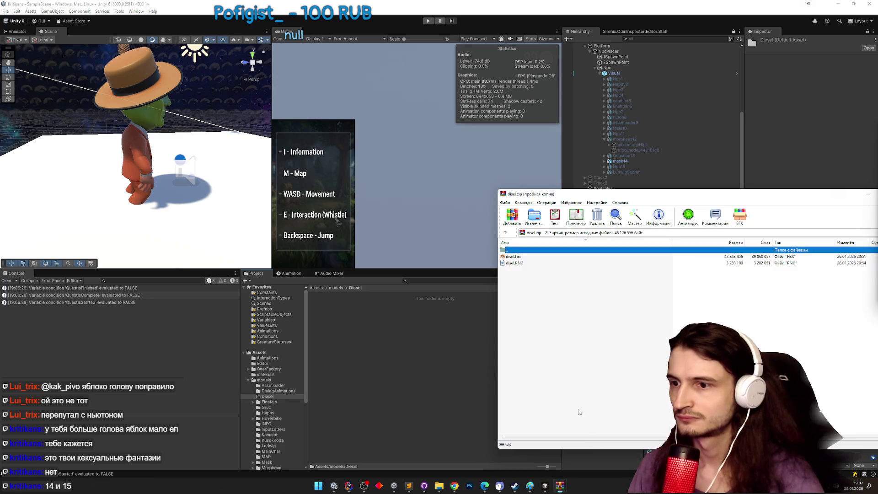
left_click(513, 256)
left_click(516, 263, "shift")
left_click_drag(397, 335, 398, 337)
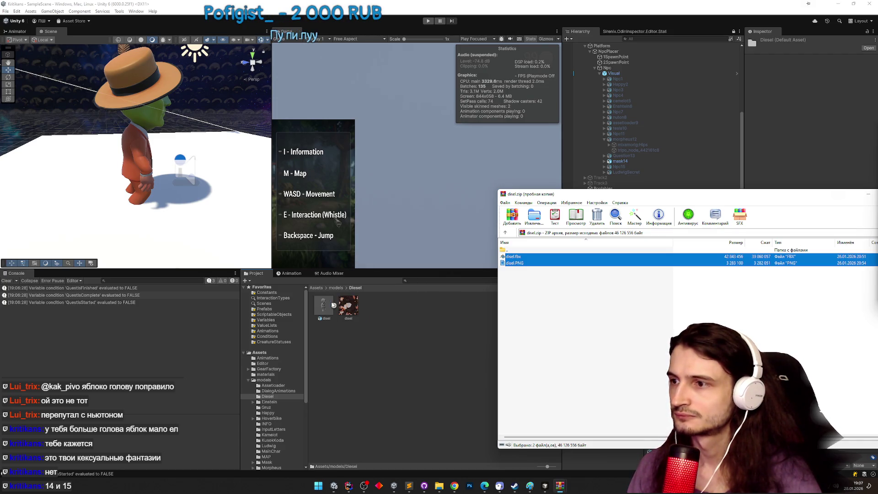
Rename the imported model and its texture both to diesel.
left_click(325, 318)
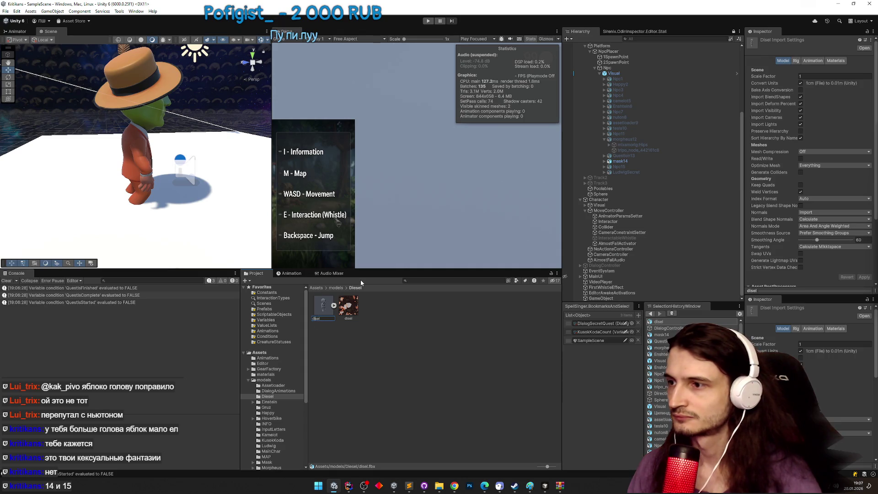
type("e")
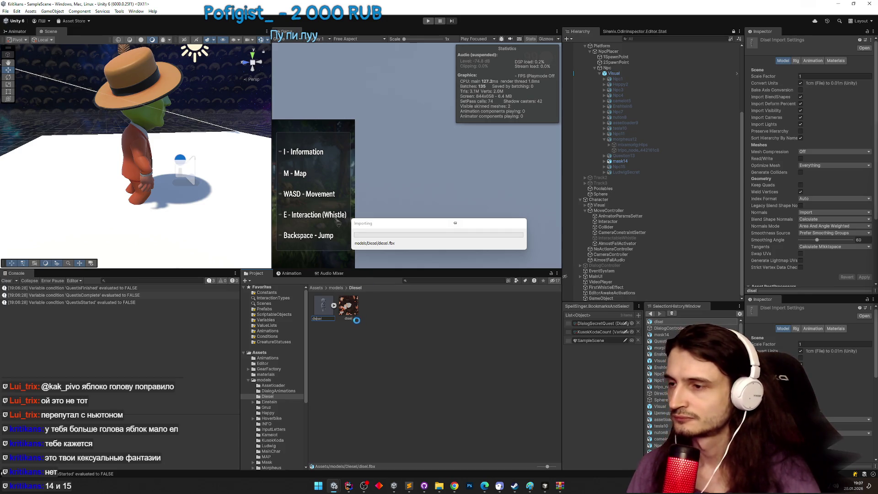
left_click(341, 319)
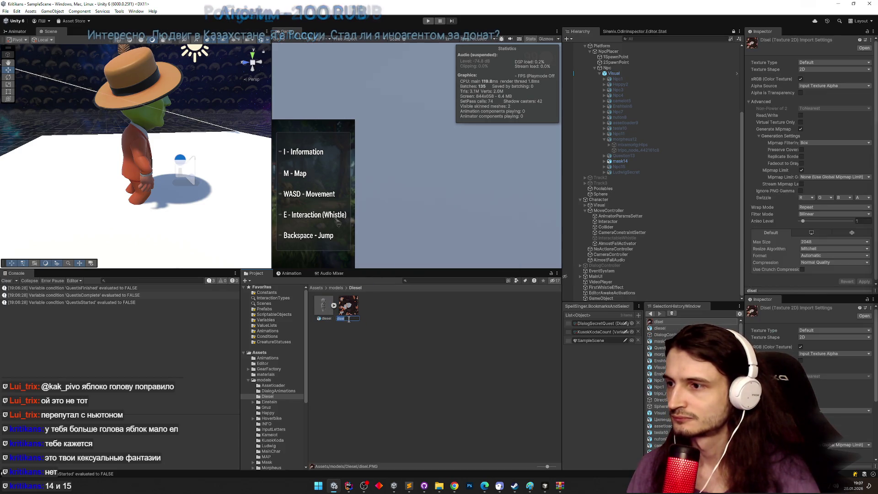
type("e")
key("Return")
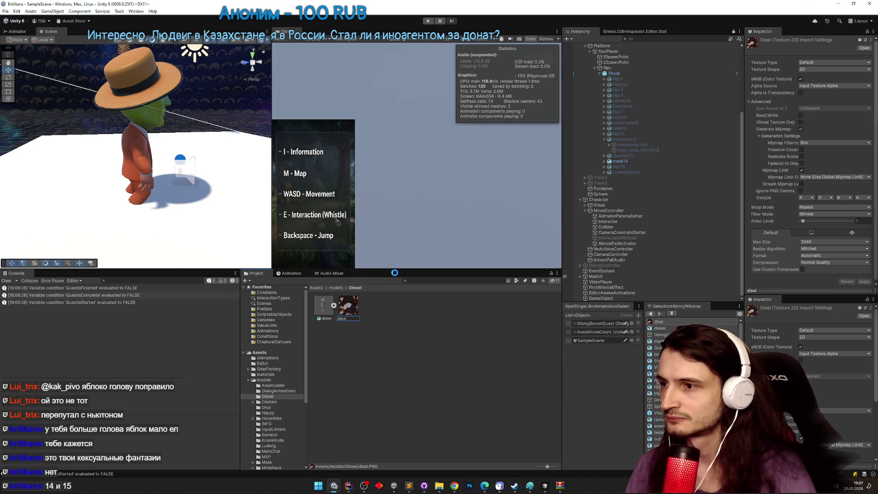
Place the diesel model in the scene with its diesel texture, frame and orbit it, then delete it.
mouse_move(323, 305)
left_mouse_down()
mouse_move(207, 223)
mouse_move(209, 211)
left_mouse_up()
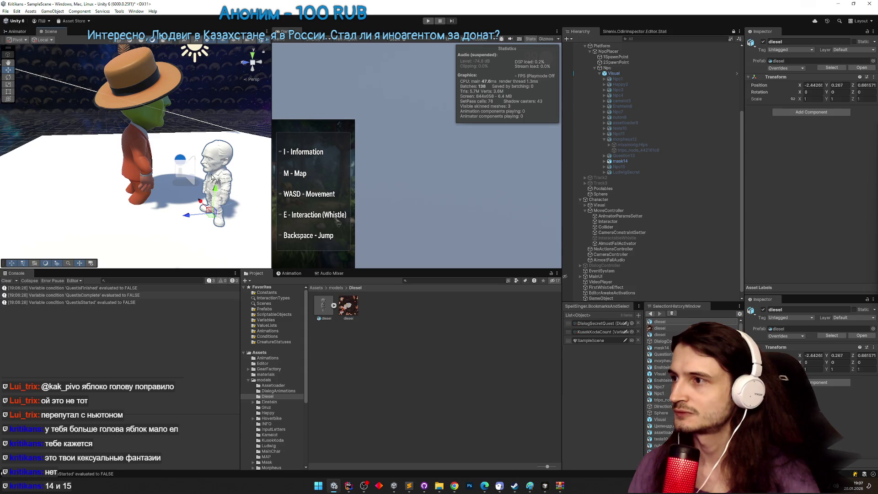
left_click_drag(211, 178, 327, 181)
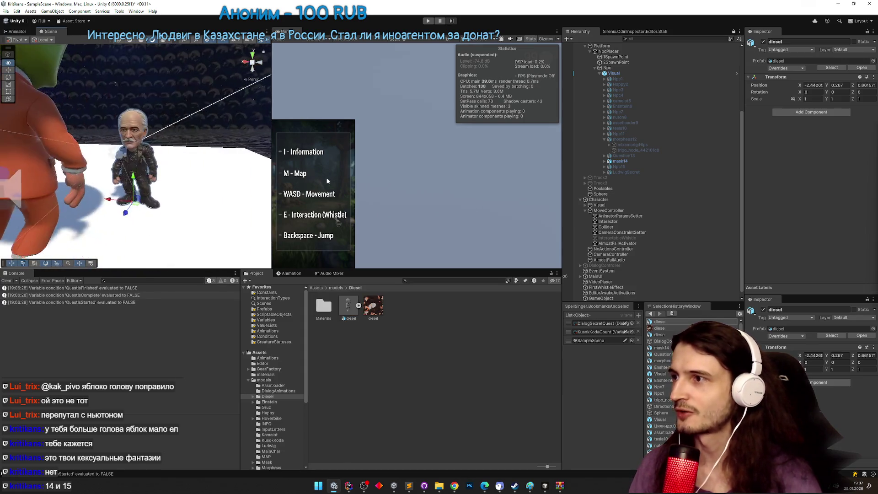
key("f")
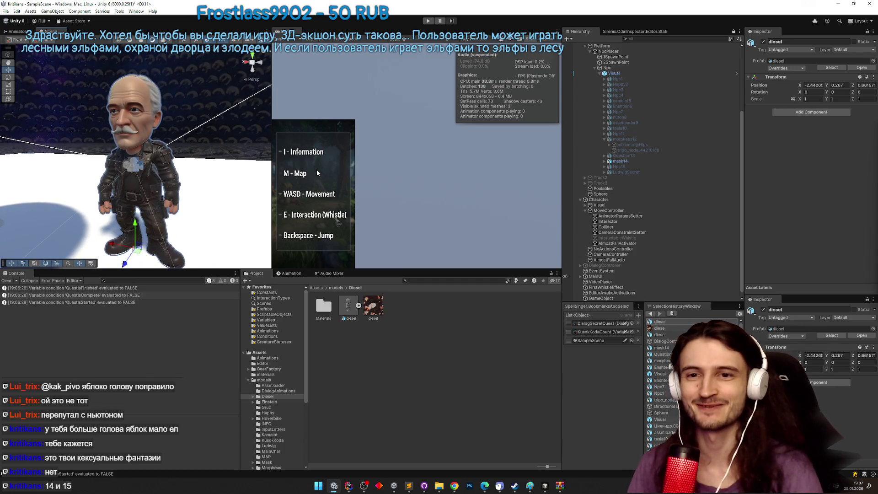
left_click_drag(234, 168, 161, 168)
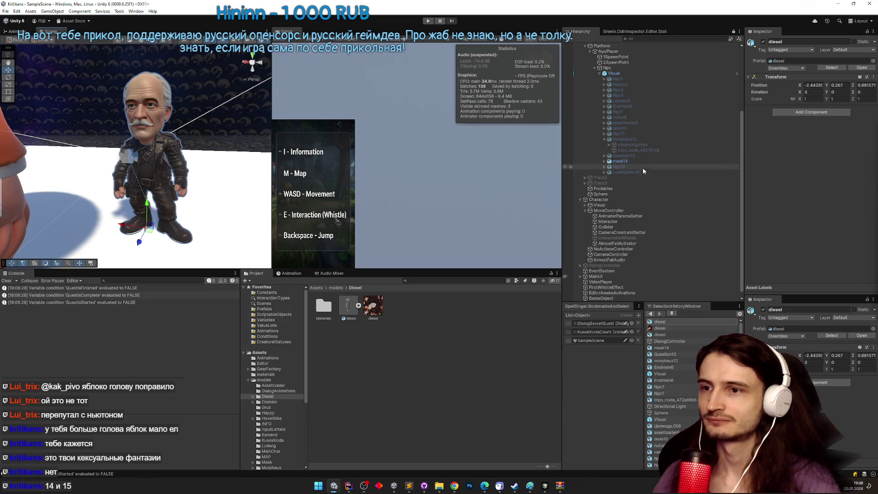
scroll(642, 167, "down", 1)
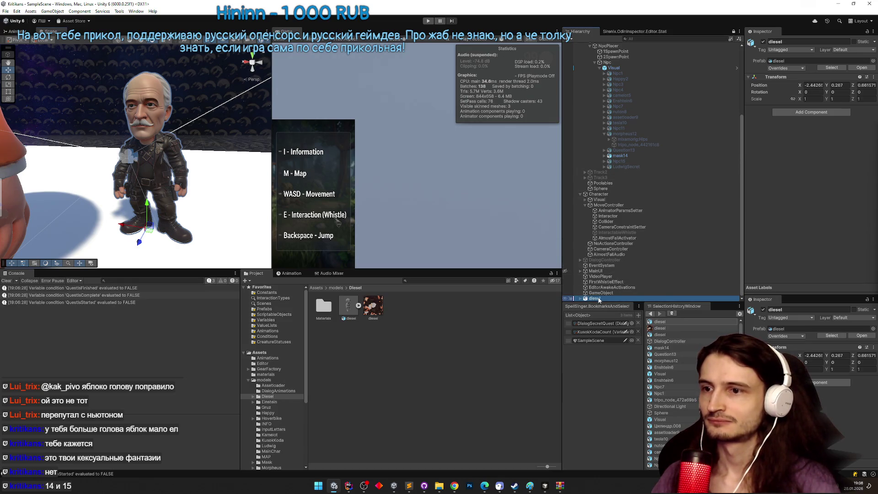
key("Delete")
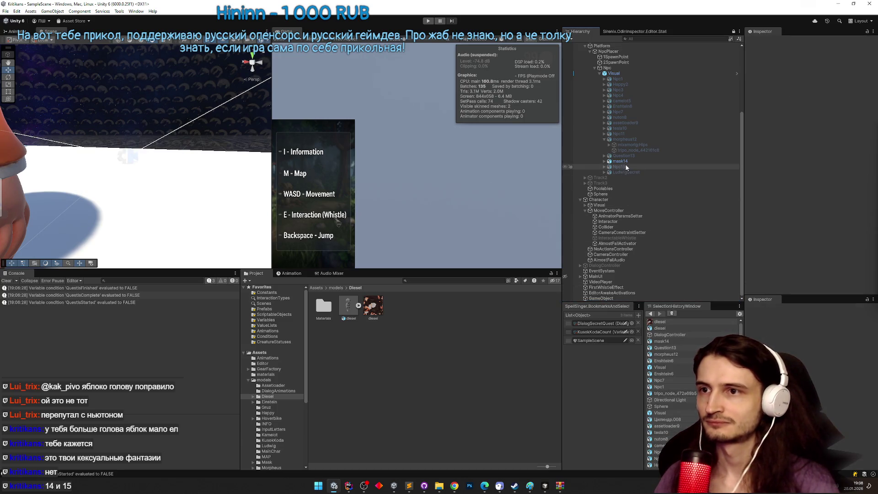
Select Npc15, Npc1 and the Visual object in the Hierarchy.
left_click(626, 166)
left_click(654, 78)
left_click(654, 74)
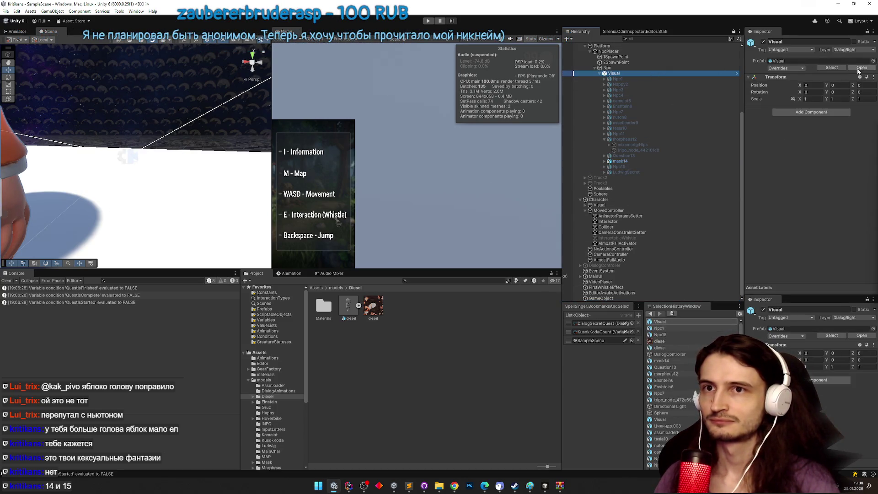
In the Visual prefab, replace Npc15 with the diesel model.
left_click(862, 68)
right_click(604, 164)
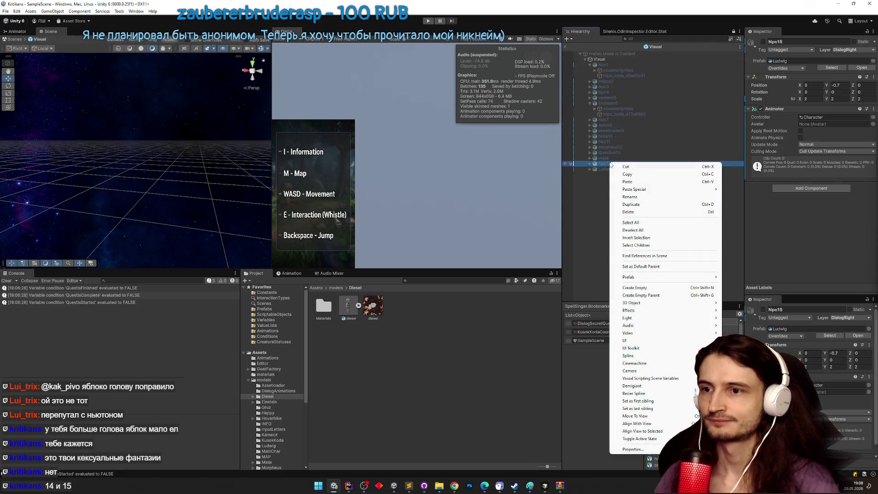
mouse_move(663, 277)
left_click(754, 298)
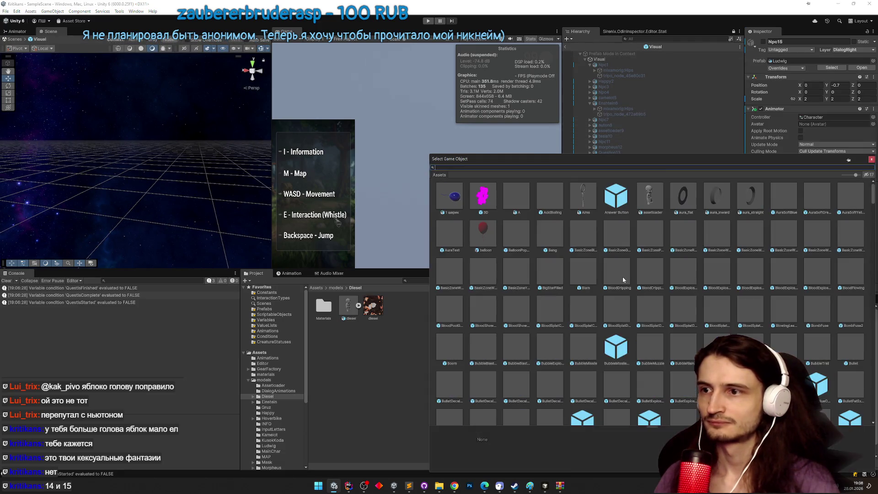
type("diesel")
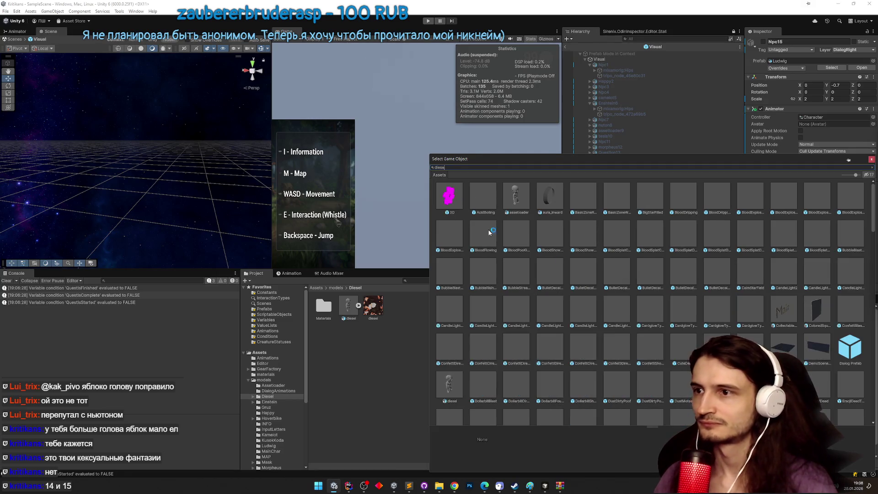
double_click(454, 200)
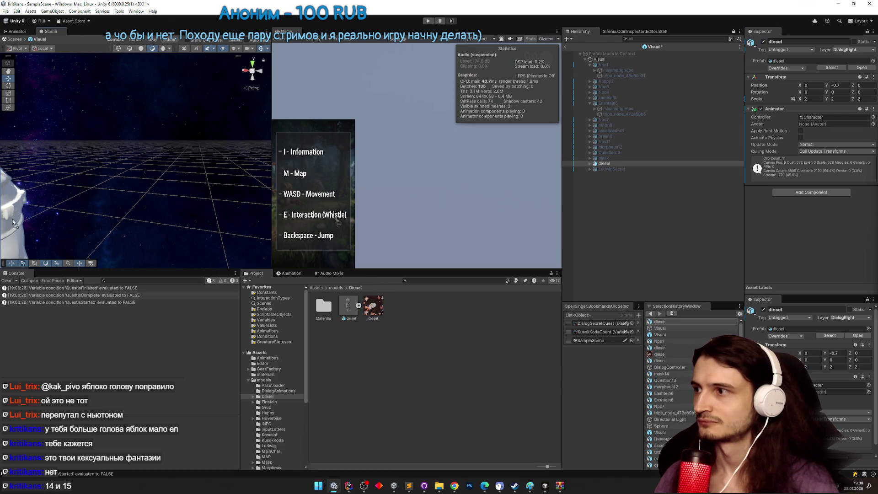
Name the diesel object diesel15 and the mask object mask14, then view the character up close.
left_click(326, 307)
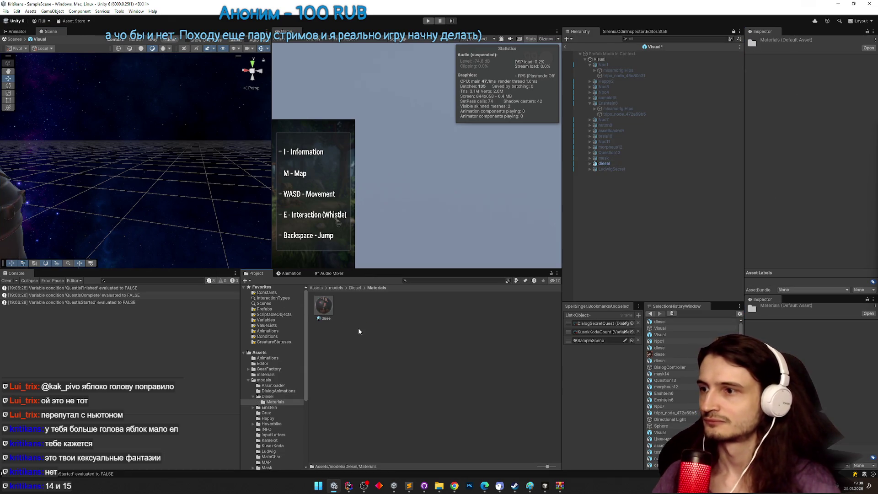
key("f")
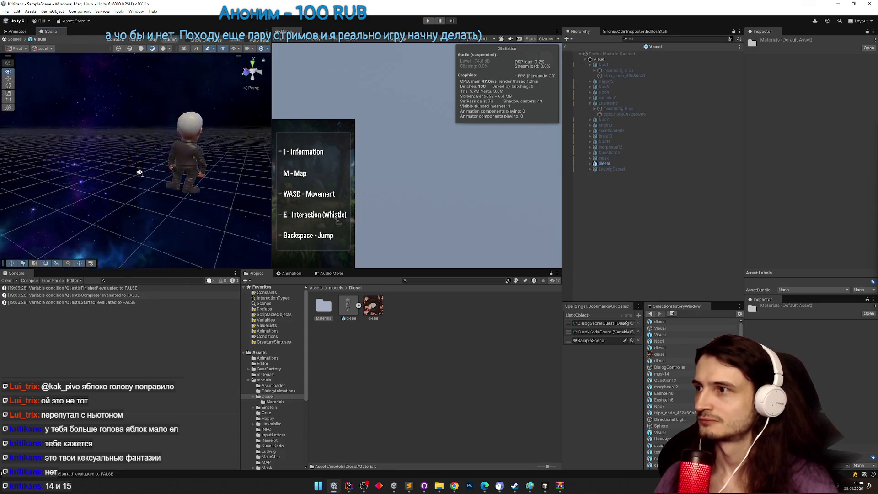
left_click(630, 163)
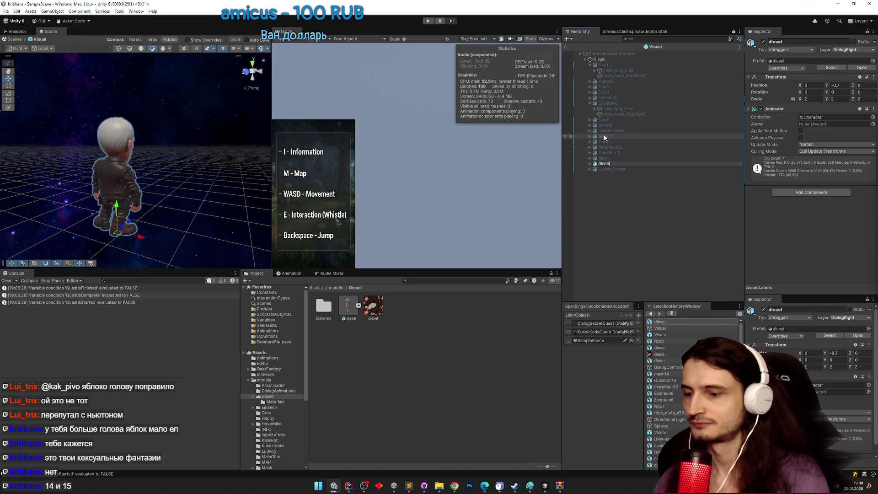
type("5")
key("Return")
key("Up")
key("F2")
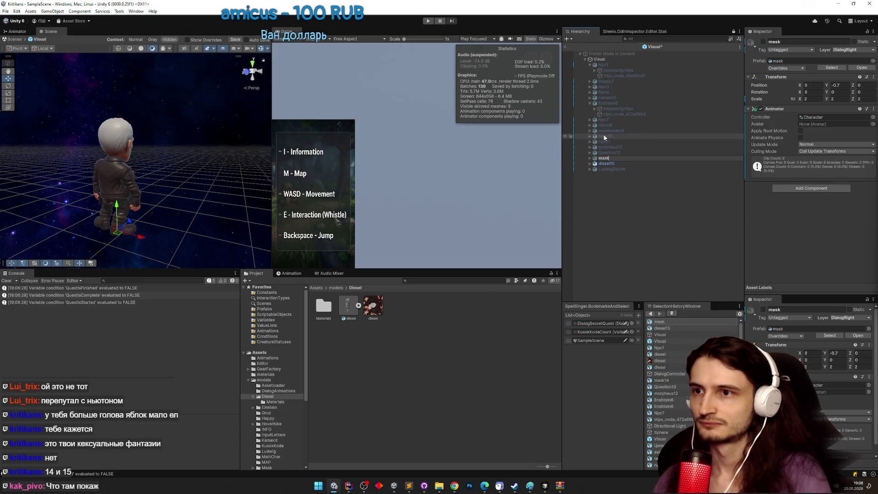
type("14")
key("Return")
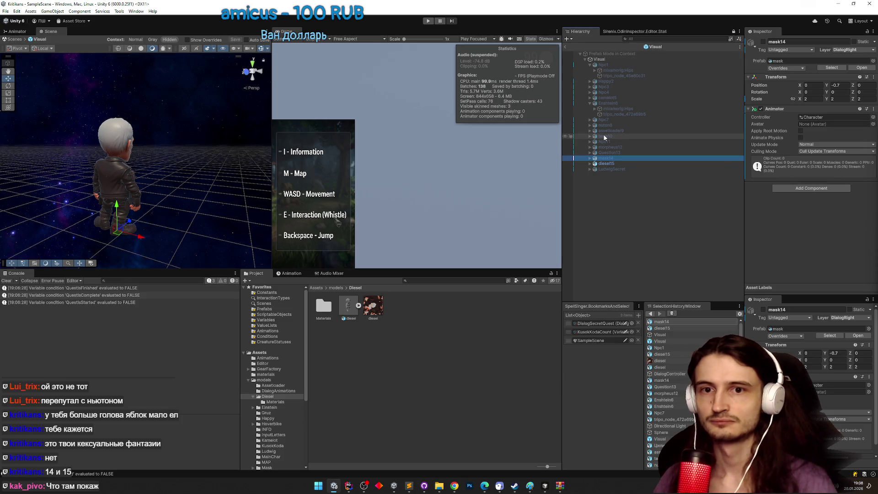
left_click_drag(137, 160, 174, 160)
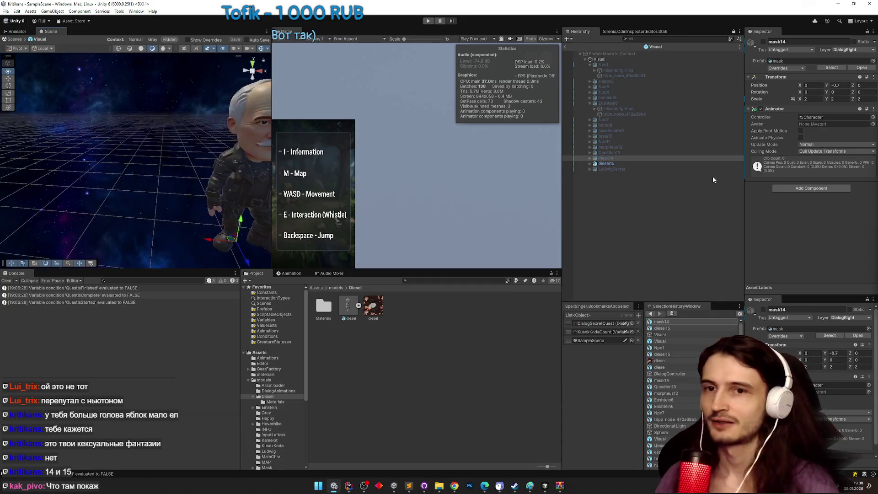
key("alt+Tab")
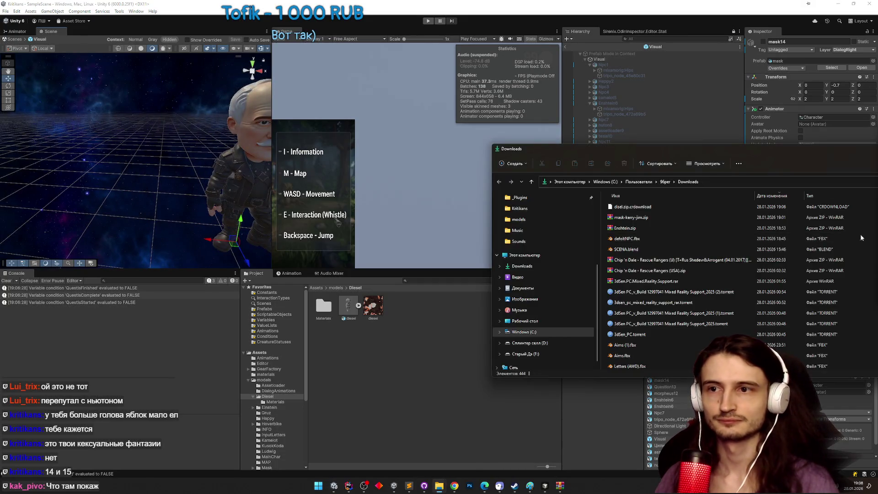
left_click_drag(808, 156, 686, 161)
left_click(823, 149)
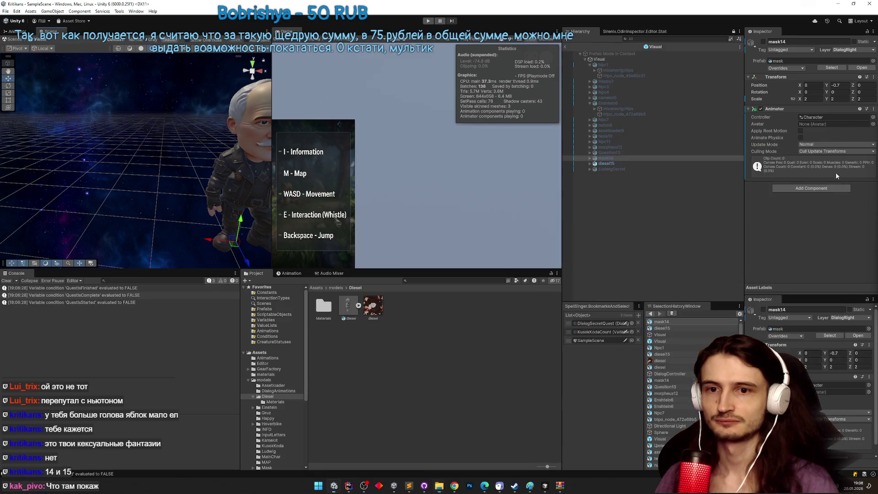
left_click_drag(786, 197, 702, 203)
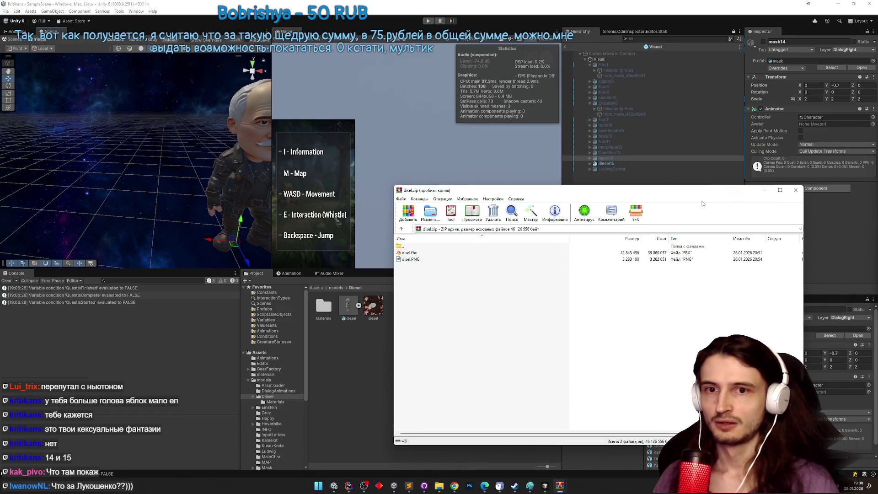
left_click(796, 190)
left_click_drag(201, 137, 270, 138)
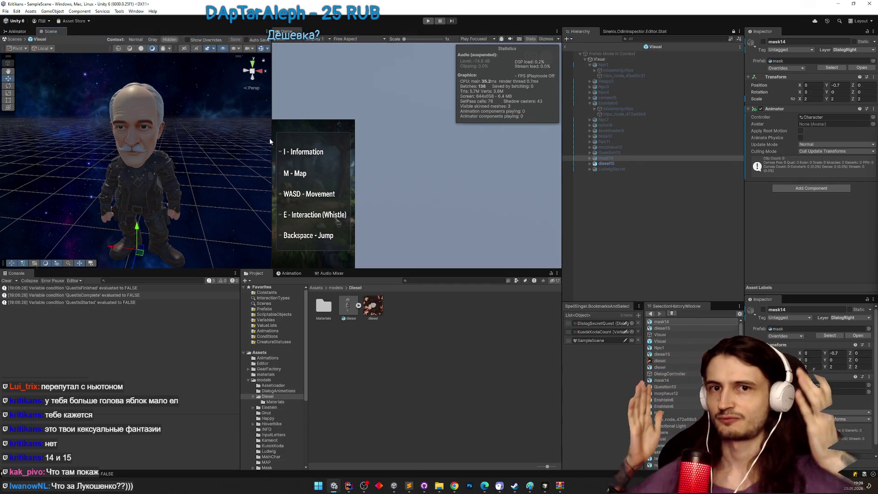
scroll(172, 115, "up", 10)
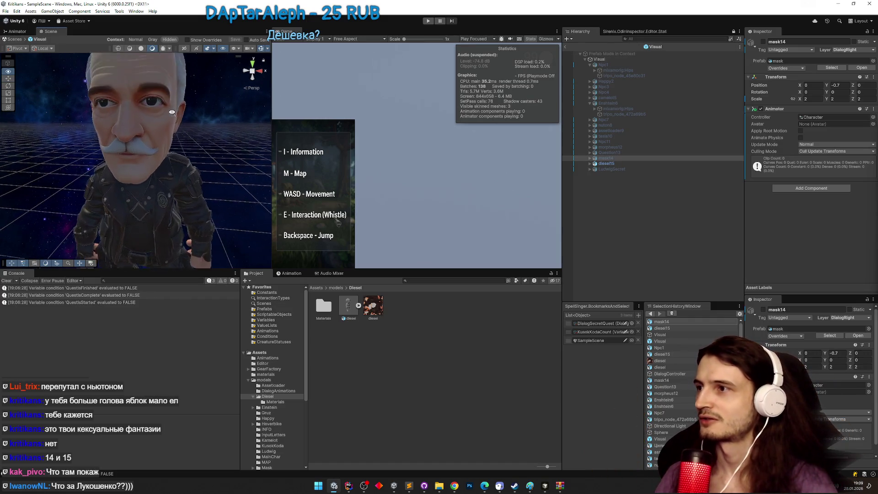
scroll(179, 91, "down", 10)
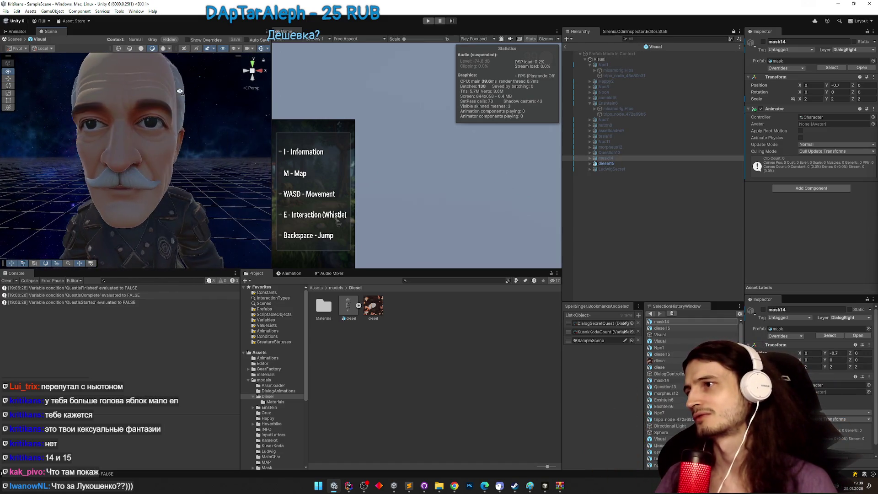
scroll(180, 94, "up", 5)
mouse_move(180, 94)
left_mouse_down()
mouse_move(151, 109)
mouse_move(196, 116)
left_mouse_up()
scroll(150, 109, "down", 8)
scroll(149, 113, "up", 5)
scroll(196, 116, "up", 3)
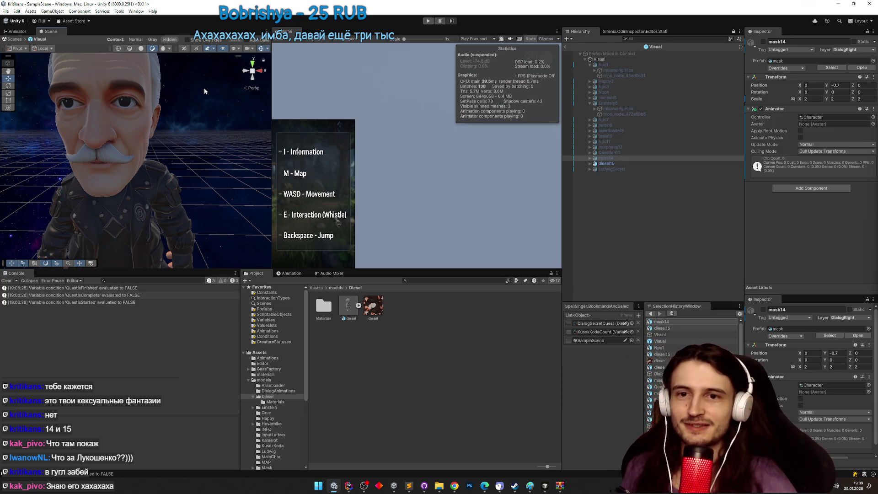
left_click(608, 163)
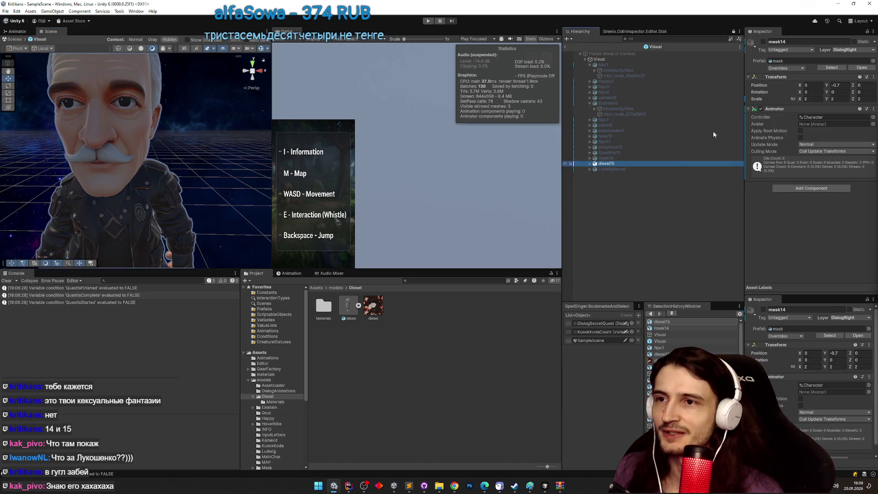
Exit prefab mode, re-enable diesel15 and run a quick maximized playtest.
left_click(763, 42)
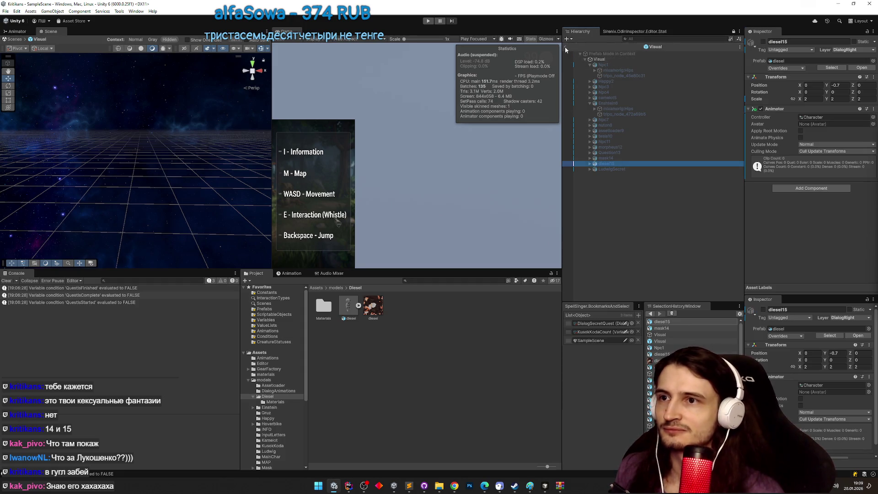
left_click(565, 46)
left_click(625, 161)
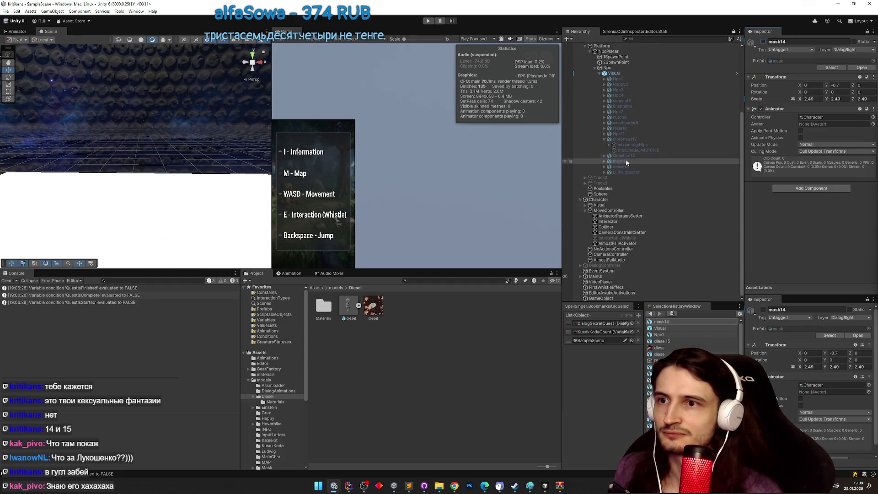
left_click(626, 167)
left_click(762, 42)
key("ctrl+p")
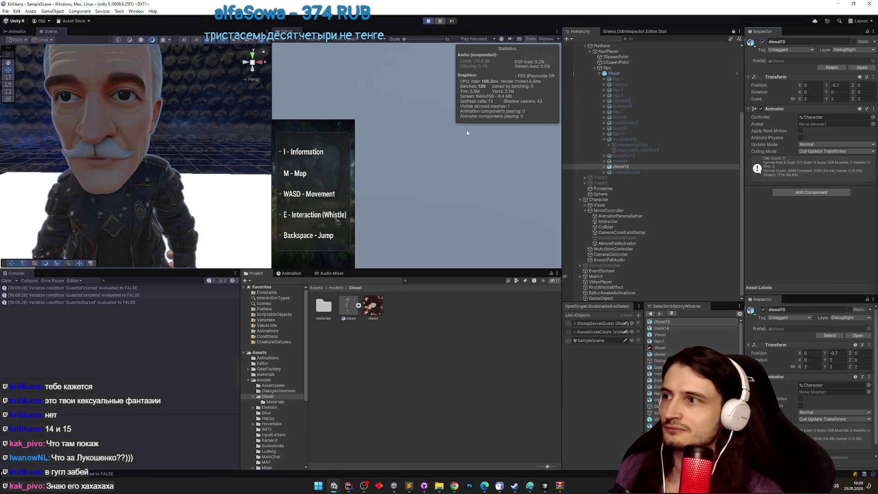
key("shift+space")
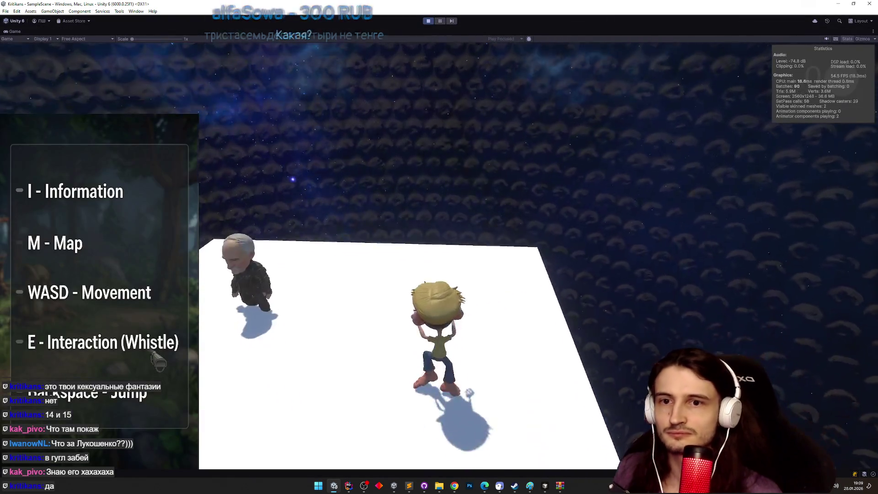
key("ctrl+p")
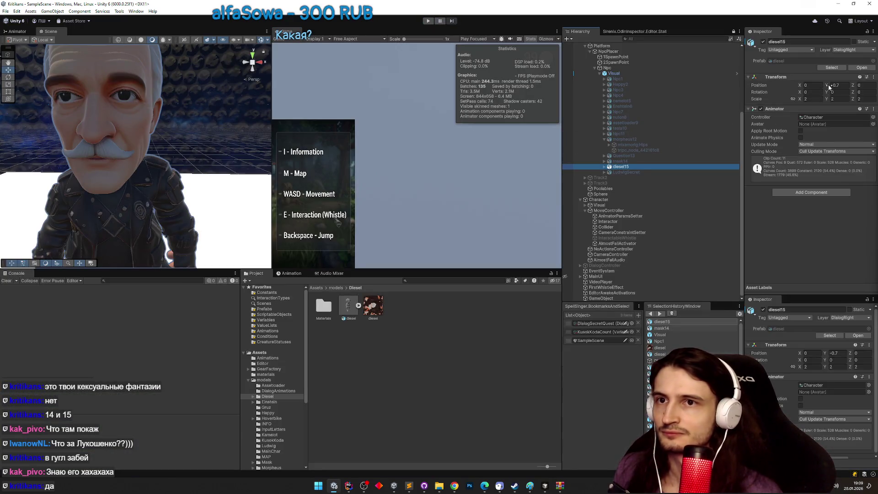
Raise diesel15's Position Y to -0.53 and start playtesting again.
key("f")
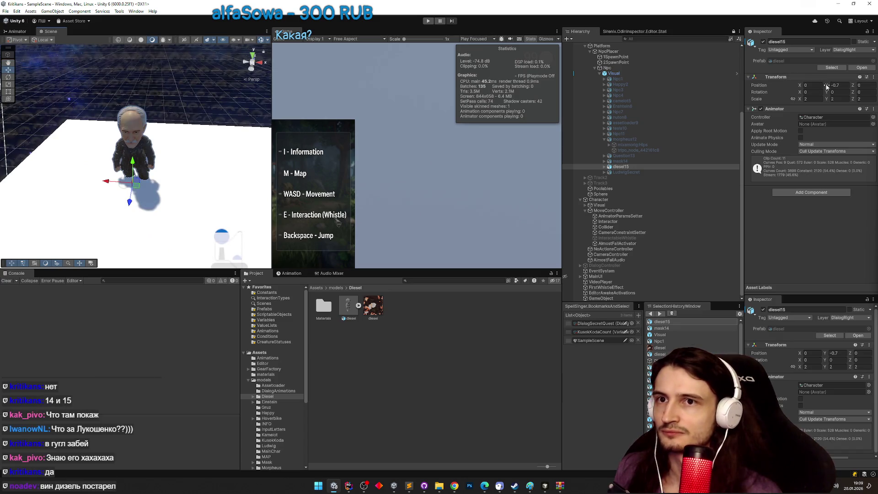
left_click_drag(826, 86, 828, 84)
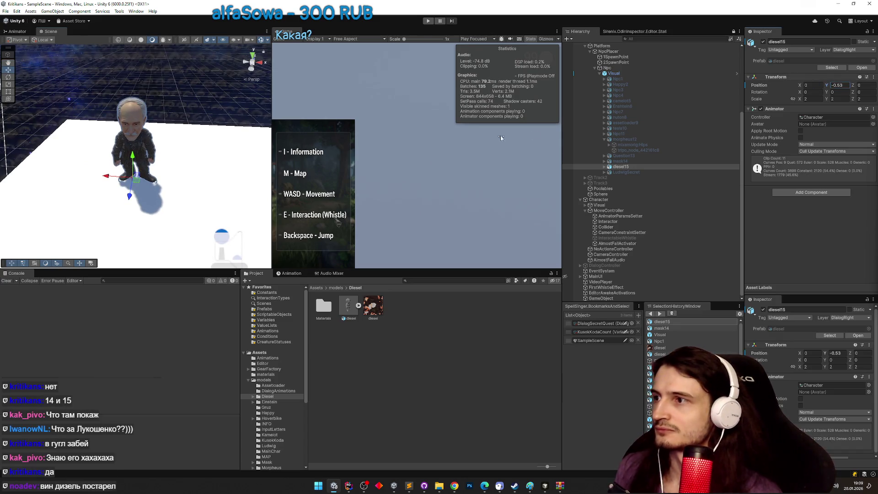
key("ctrl+p")
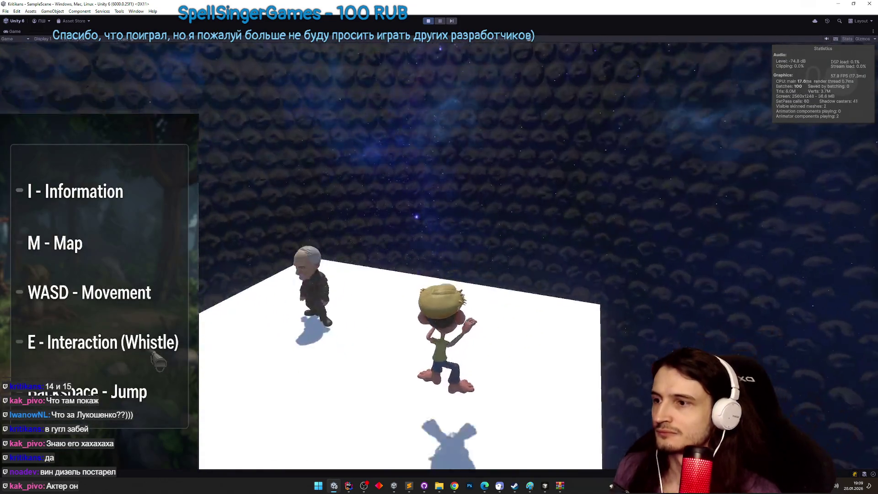
Walk the straw-hat player with W and S past diesel15 and the old man, then stop the playtest.
key("w")
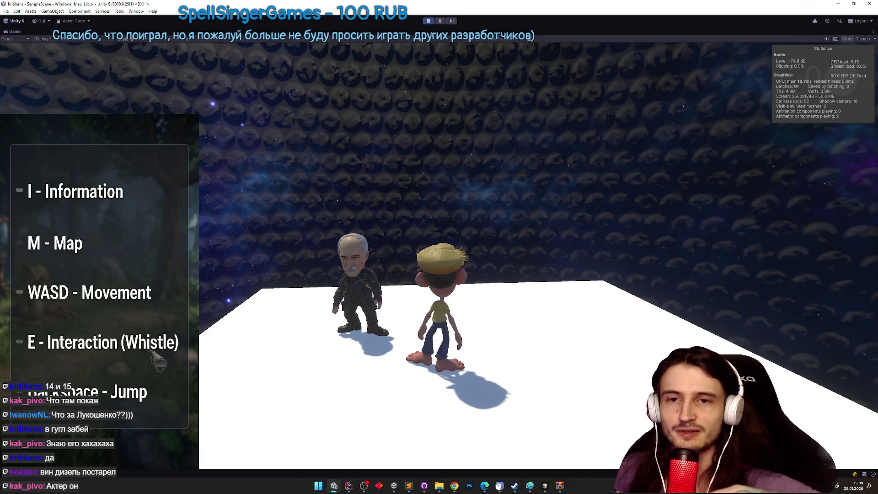
key("w")
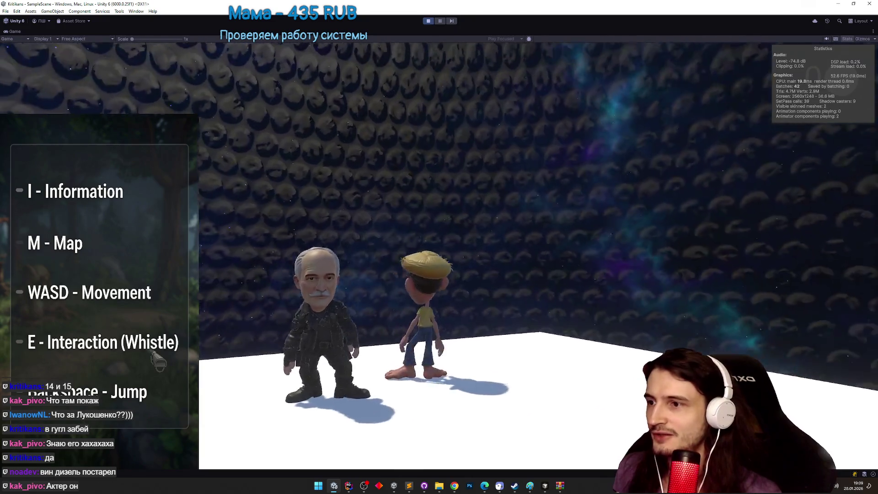
key("w")
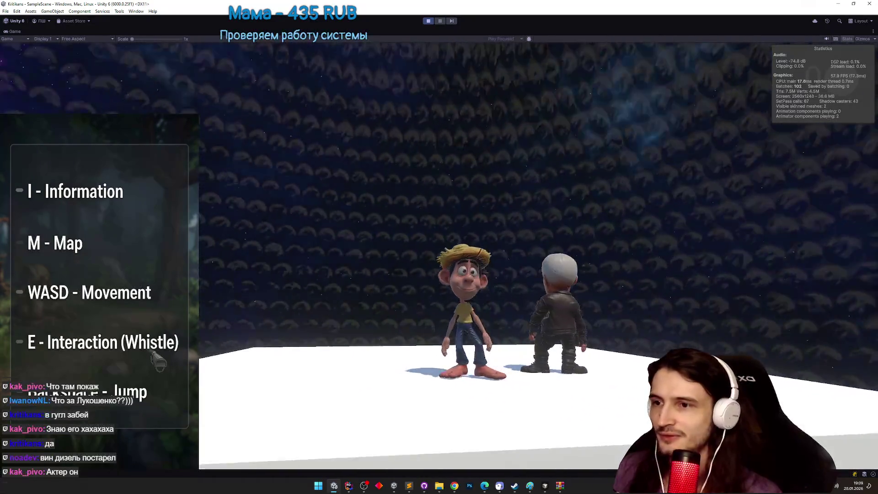
key("w")
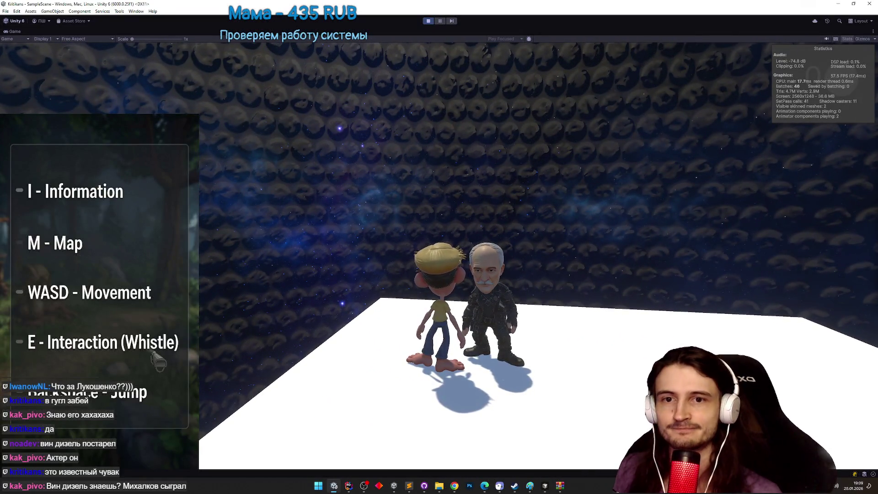
key("s")
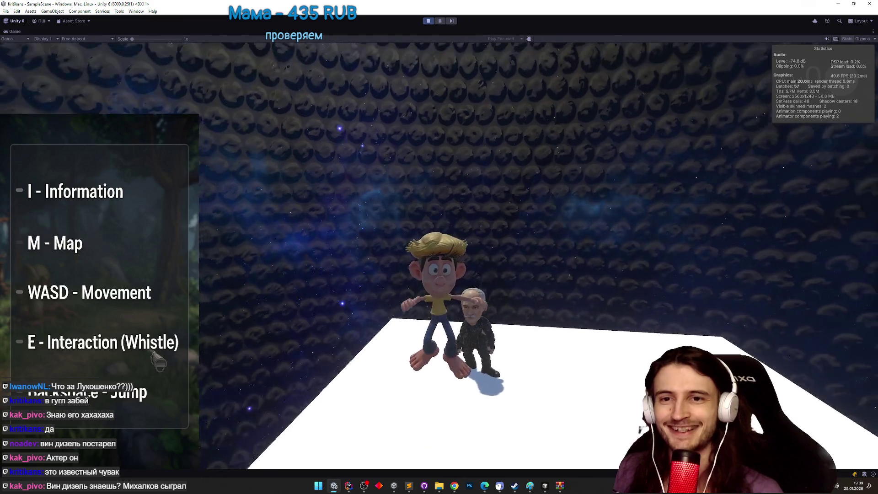
key("w")
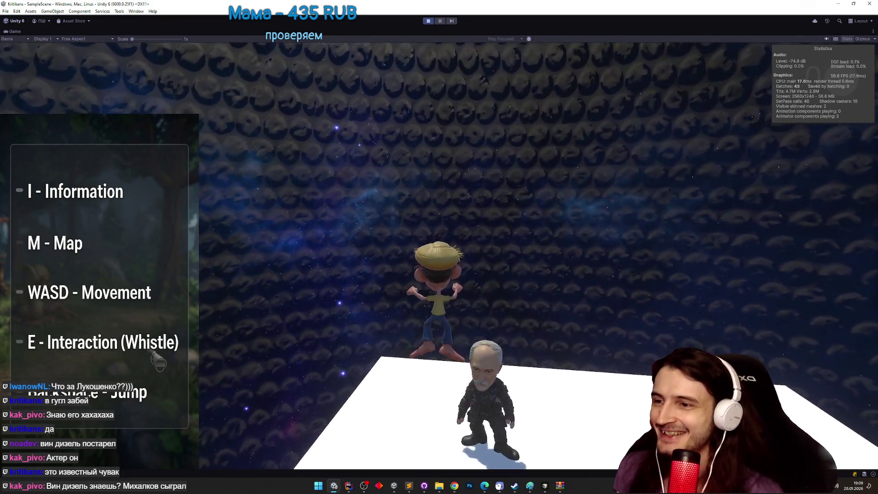
key("s")
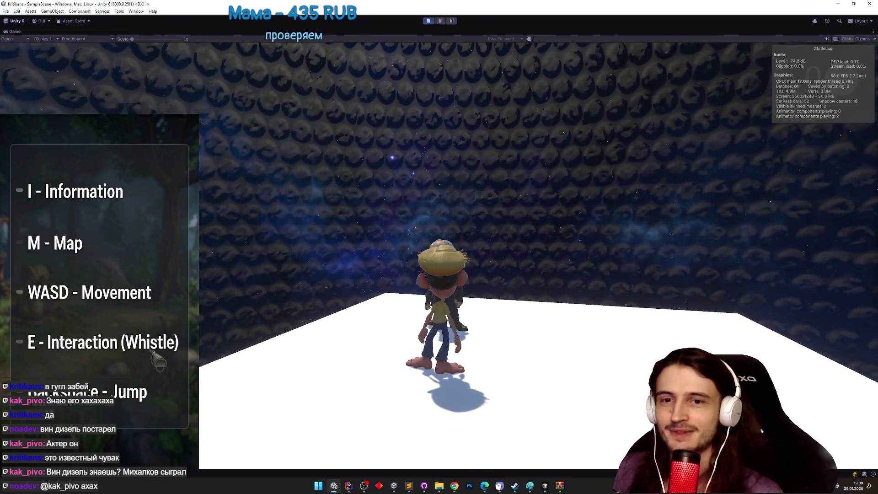
key("ctrl+p")
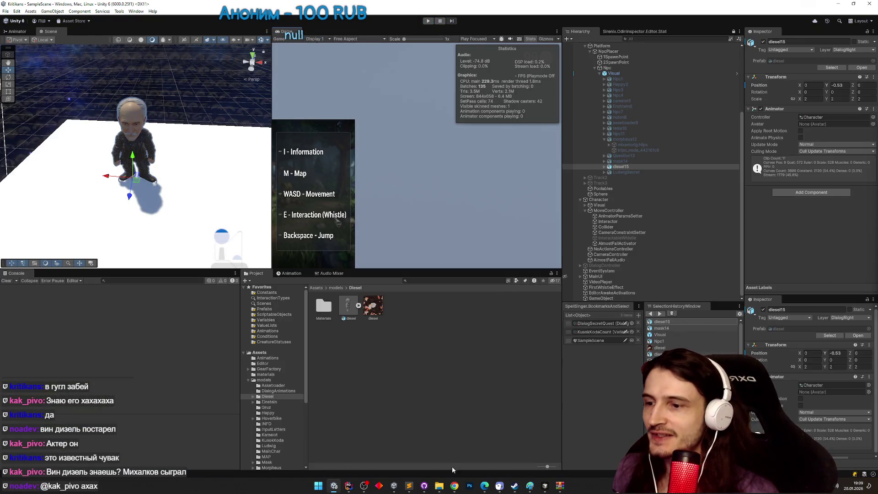
Scroll back through the Telegram chat, glancing at the TZ.todo list in between.
left_click(454, 485)
left_click(454, 485)
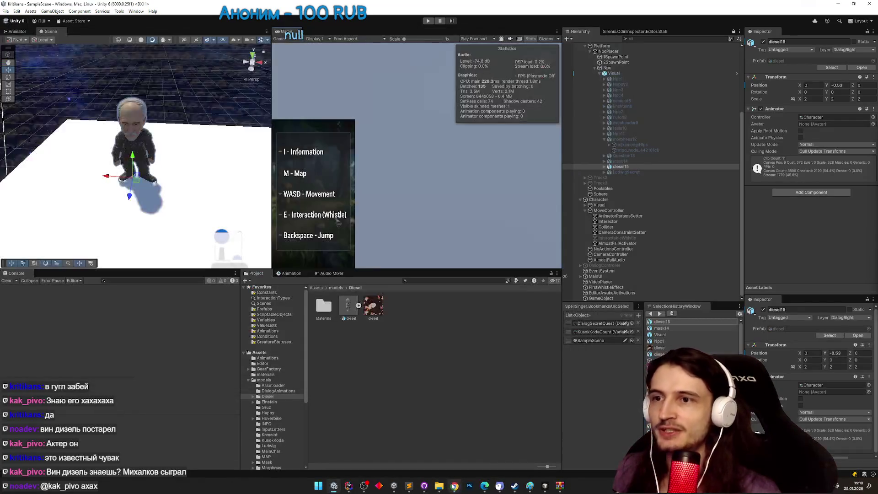
left_click(454, 485)
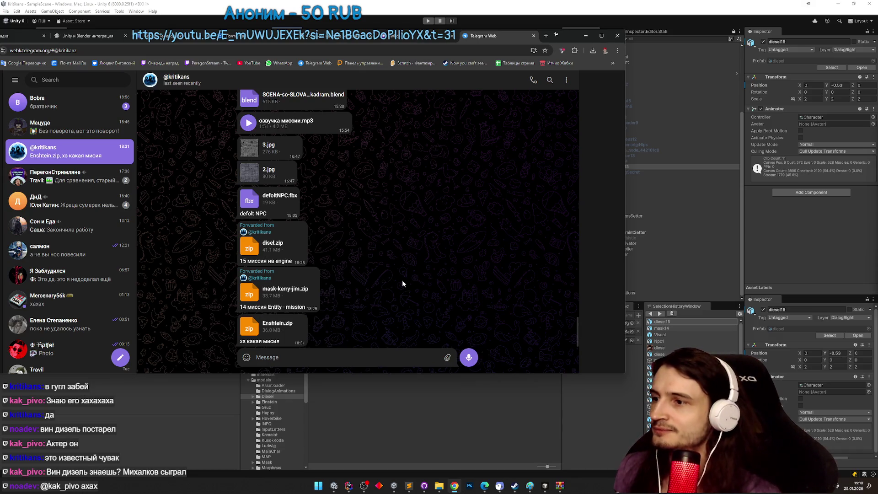
scroll(401, 276, "up", 5)
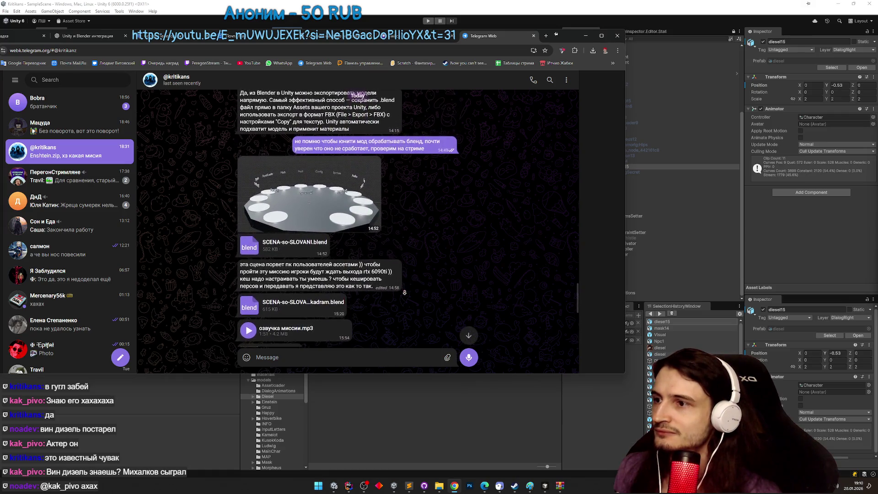
left_click(408, 485)
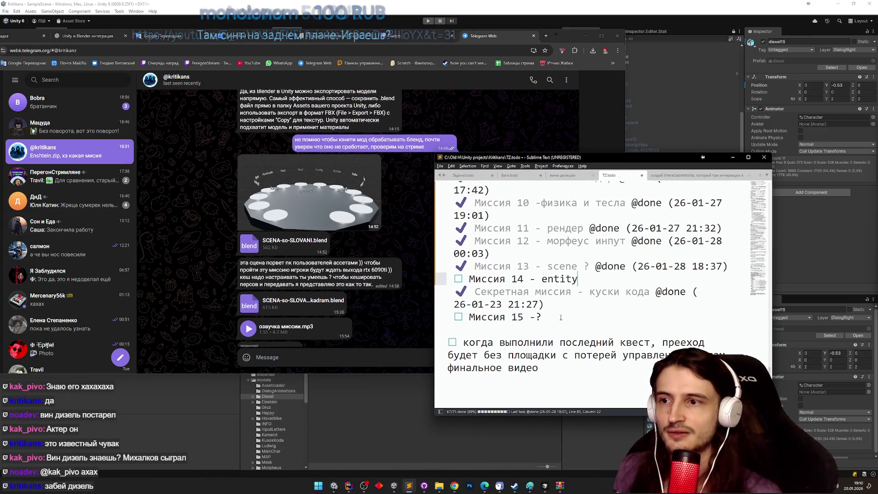
left_click(454, 485)
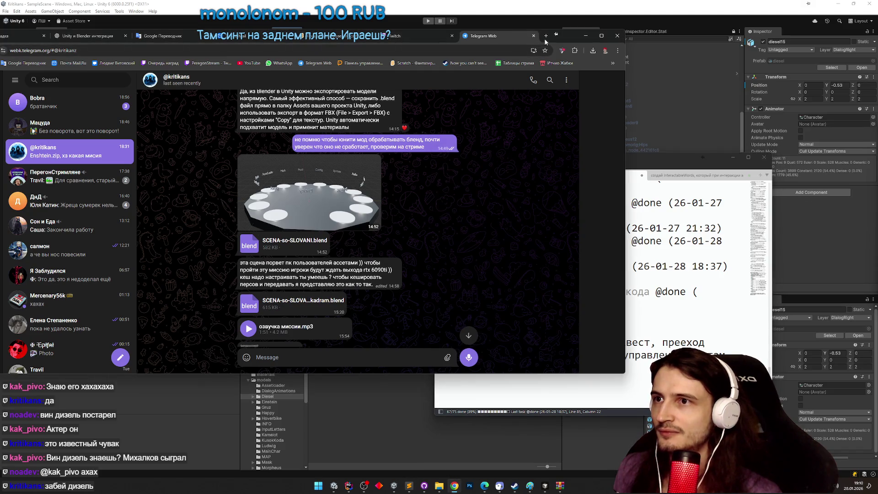
Search the web for 'дизель' in a new tab and browse the image results.
left_click(546, 36)
type("дизель")
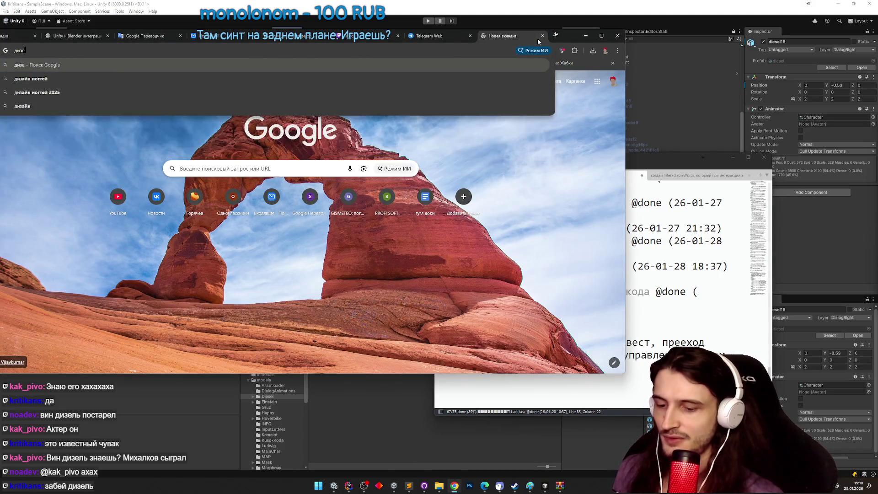
key("Return")
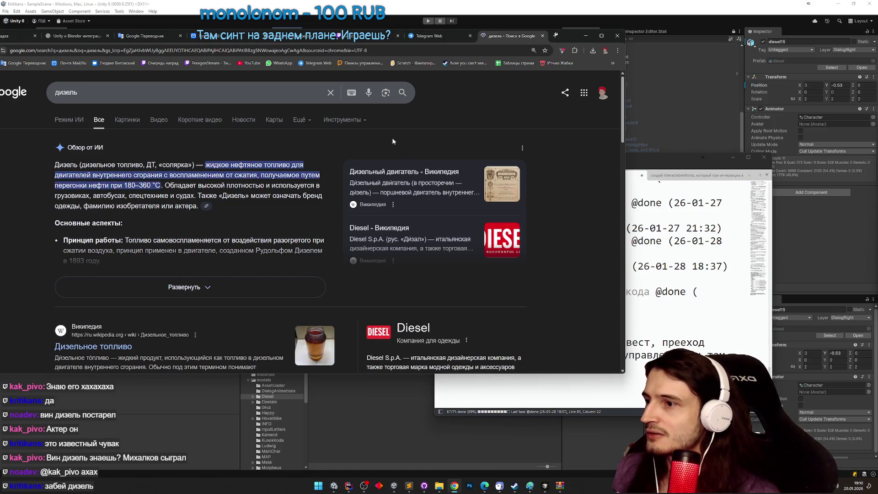
scroll(375, 185, "down", 5)
scroll(375, 185, "down", 6)
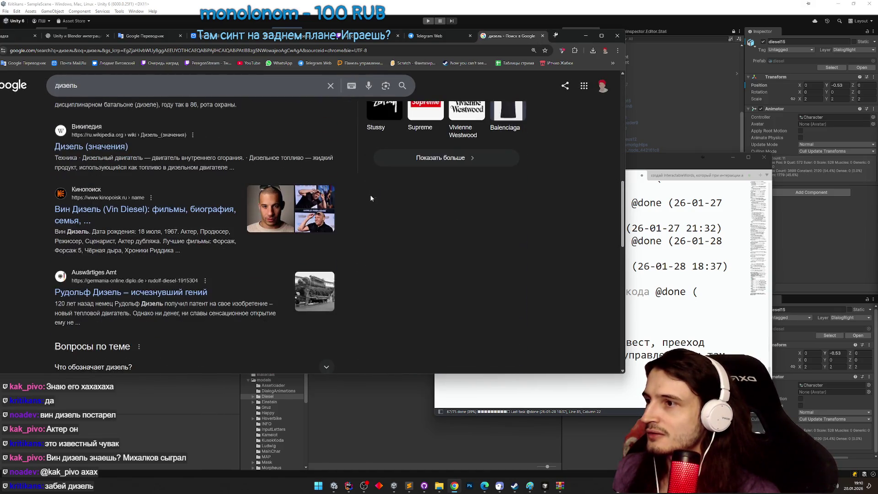
scroll(369, 194, "up", 11)
left_click(126, 120)
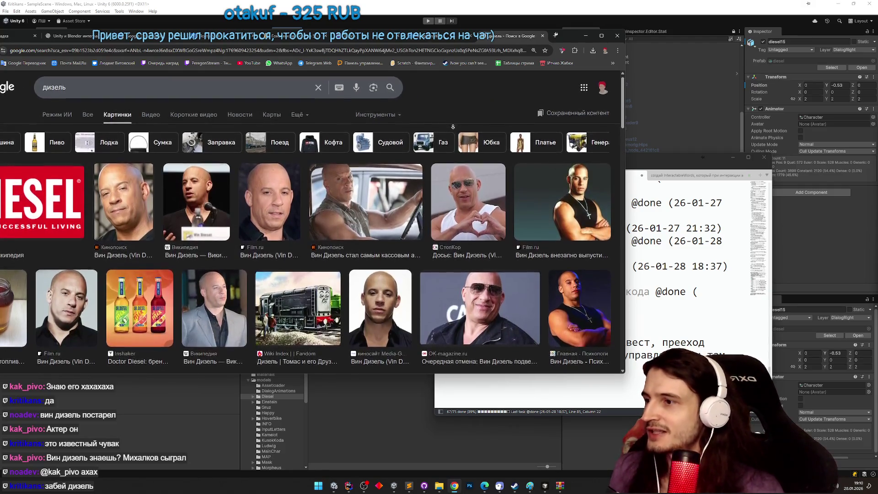
scroll(452, 133, "down", 1)
scroll(451, 142, "down", 4)
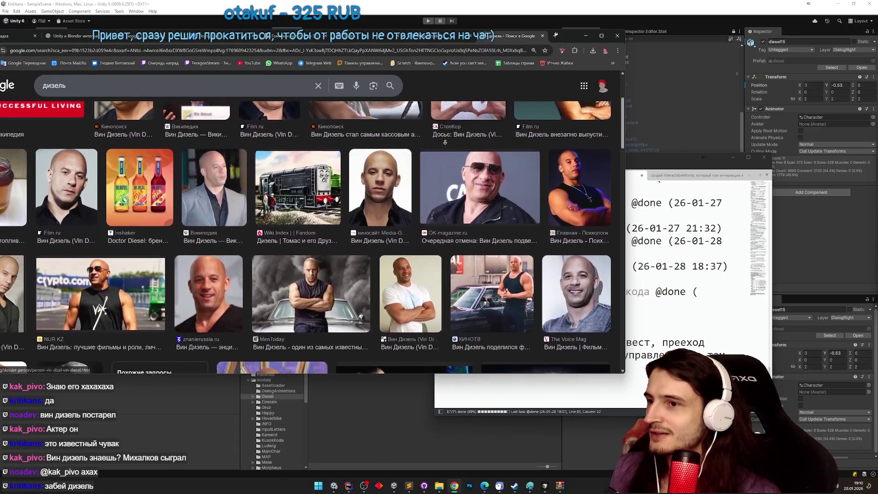
scroll(446, 144, "down", 2)
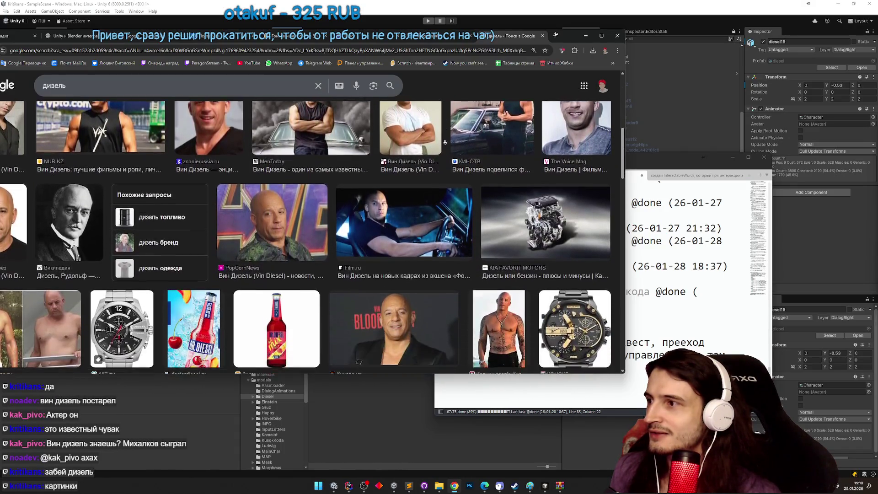
Read the Rudolf Diesel Wikipedia article, close it, and minimize the browser.
left_click(72, 202)
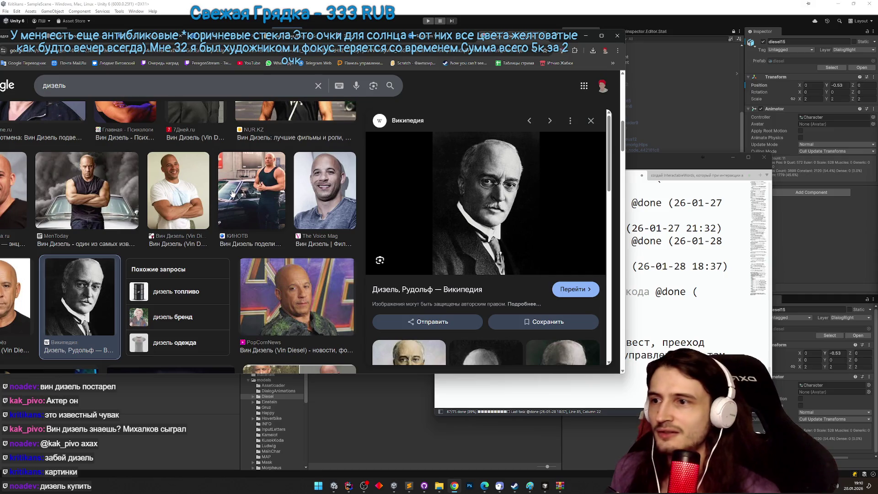
left_click(456, 293)
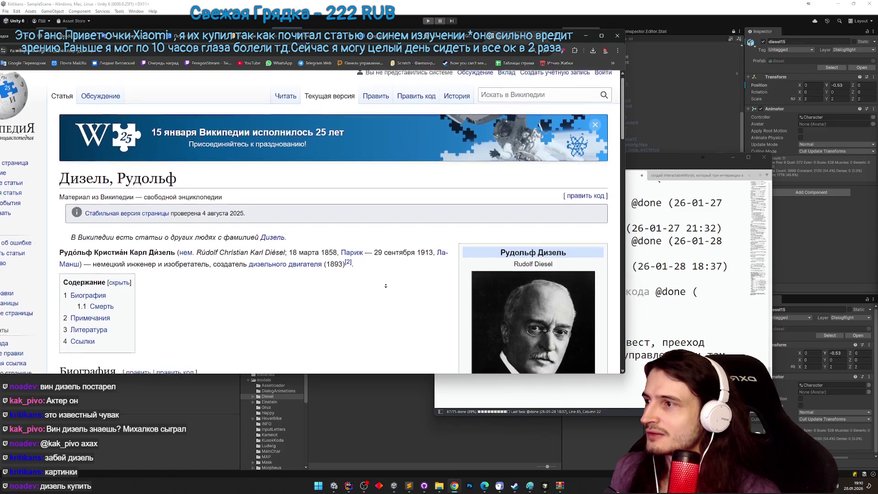
scroll(385, 286, "down", 1)
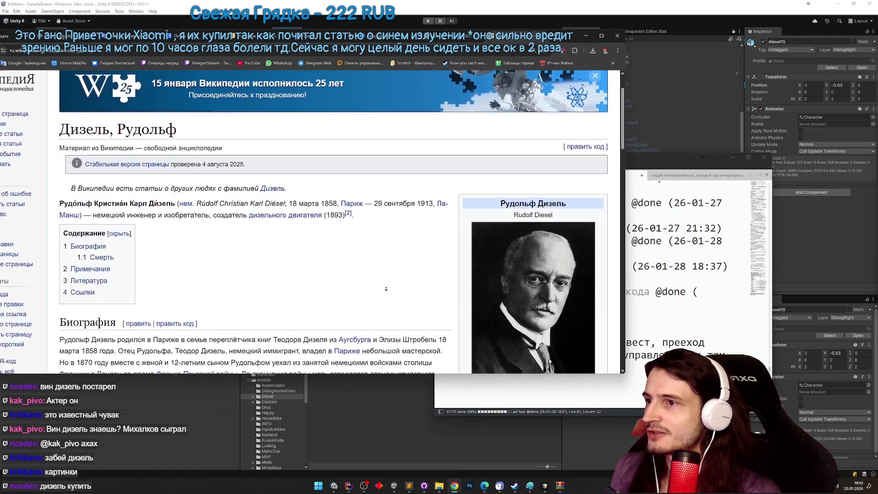
scroll(385, 289, "down", 1)
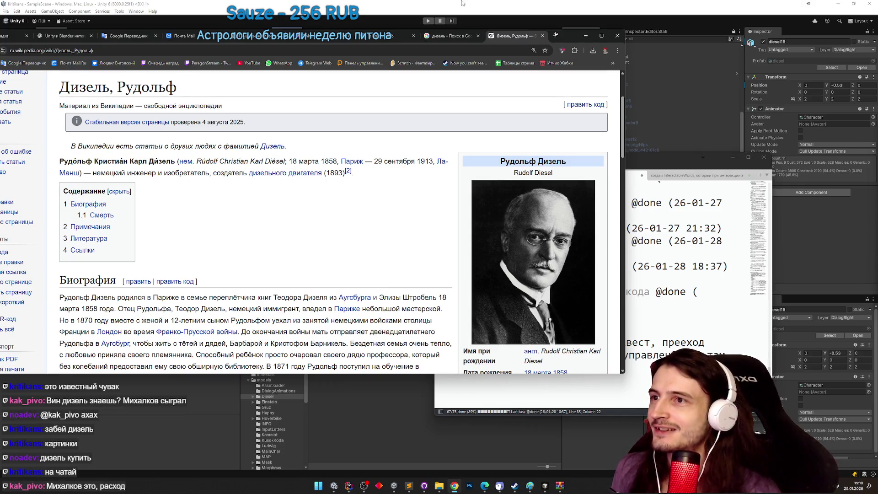
left_click(542, 35)
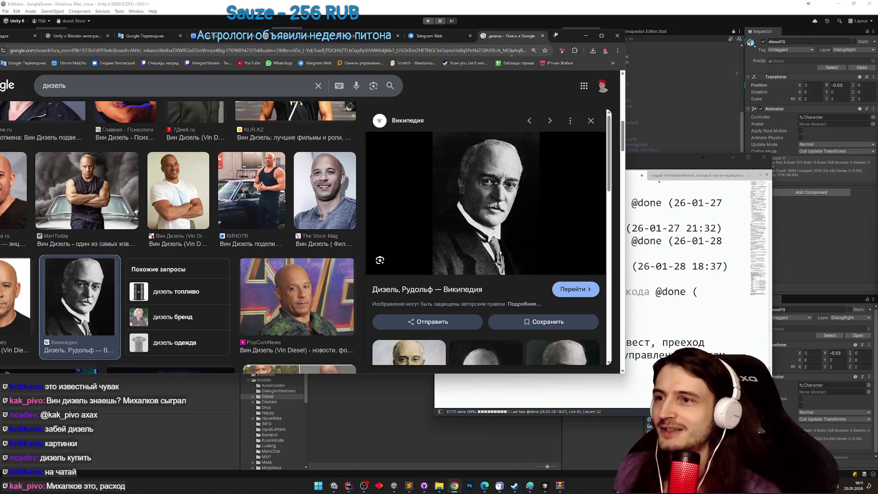
left_click(585, 37)
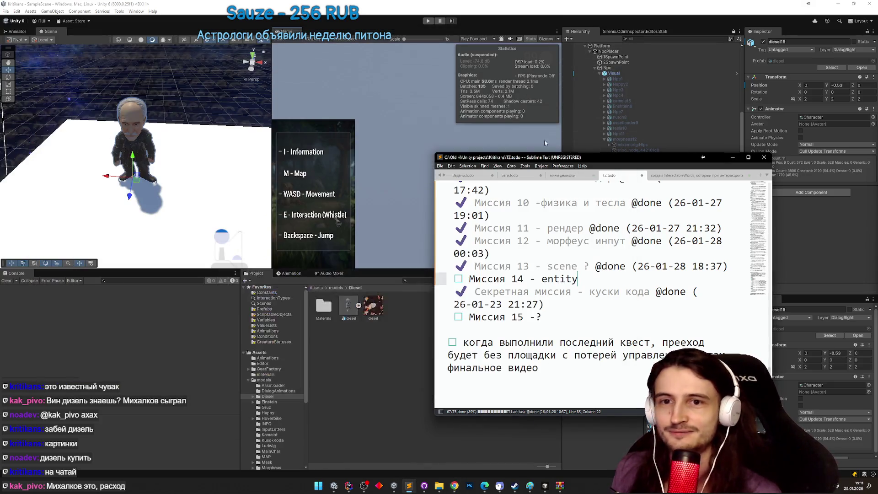
left_click(562, 235)
key("ctrl+s")
left_click(733, 158)
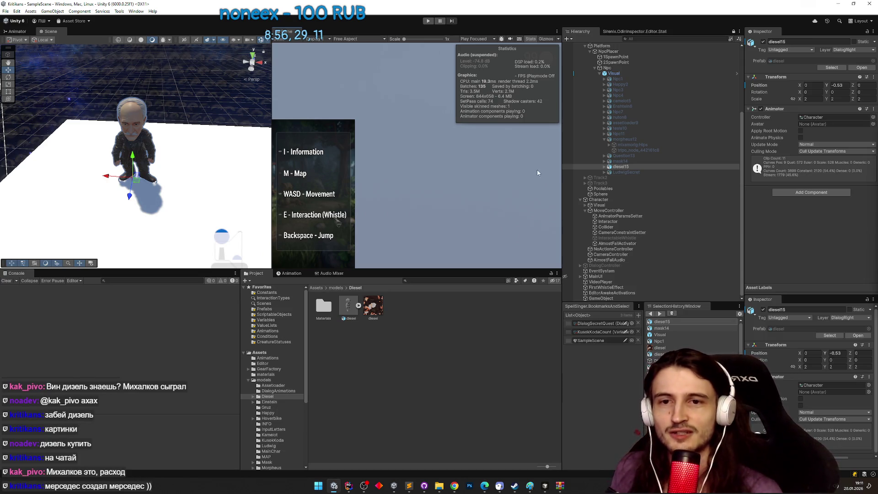
left_click(617, 168)
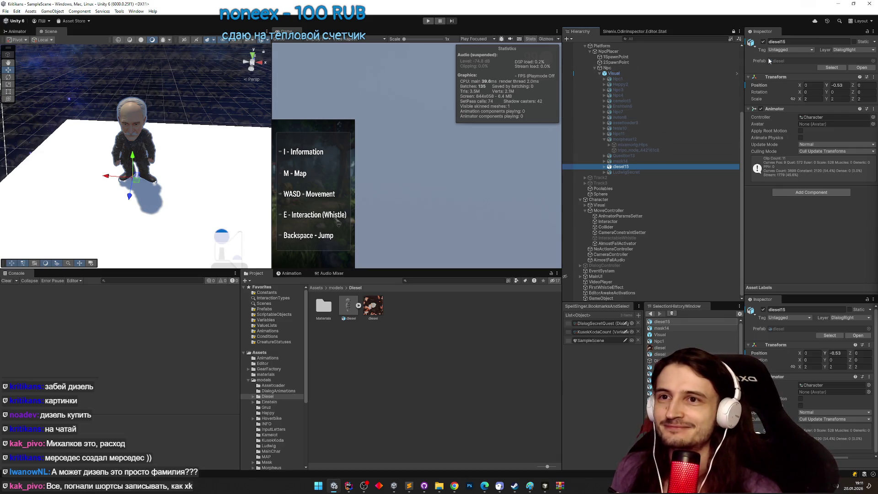
left_click(762, 42)
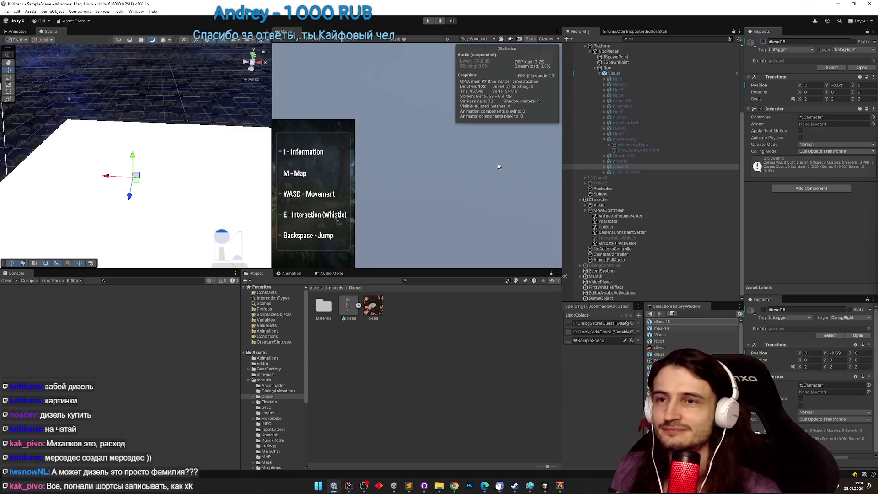
Orbit the Scene view around the empty NPC spot, then select Npc1.
mouse_move(173, 170)
left_mouse_down()
mouse_move(174, 138)
mouse_move(166, 159)
left_mouse_up()
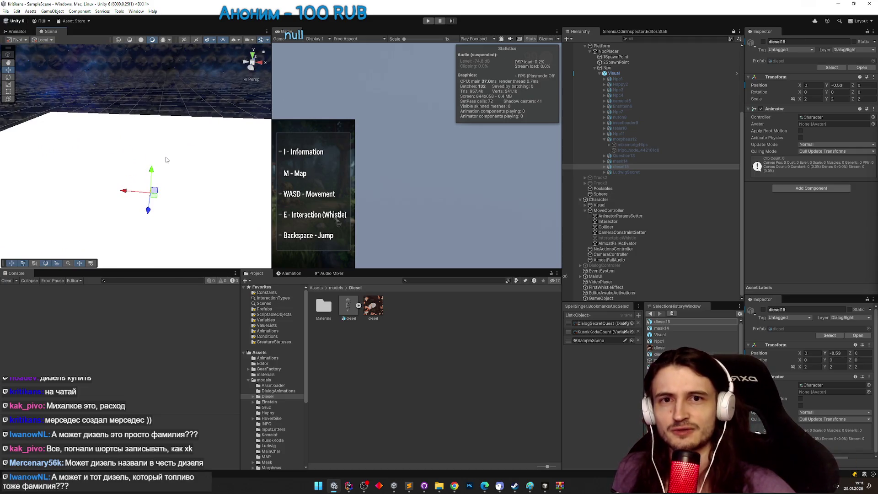
left_click_drag(164, 152, 173, 141)
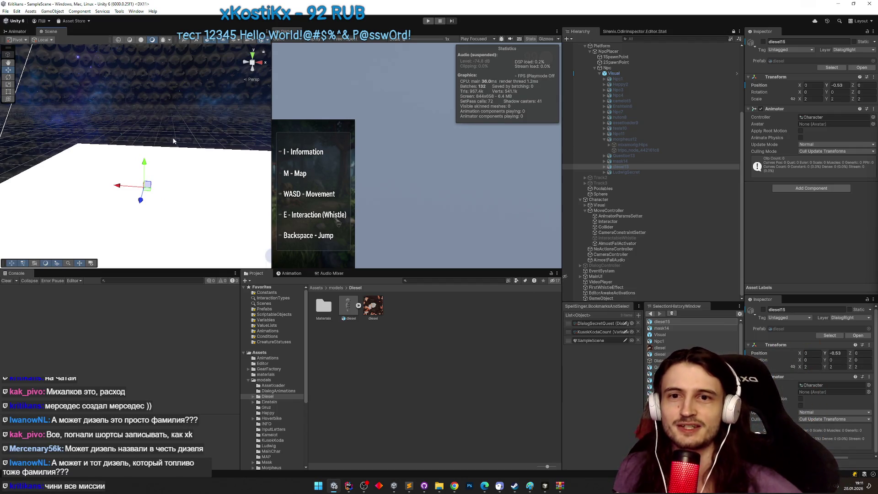
left_click_drag(174, 138, 178, 150)
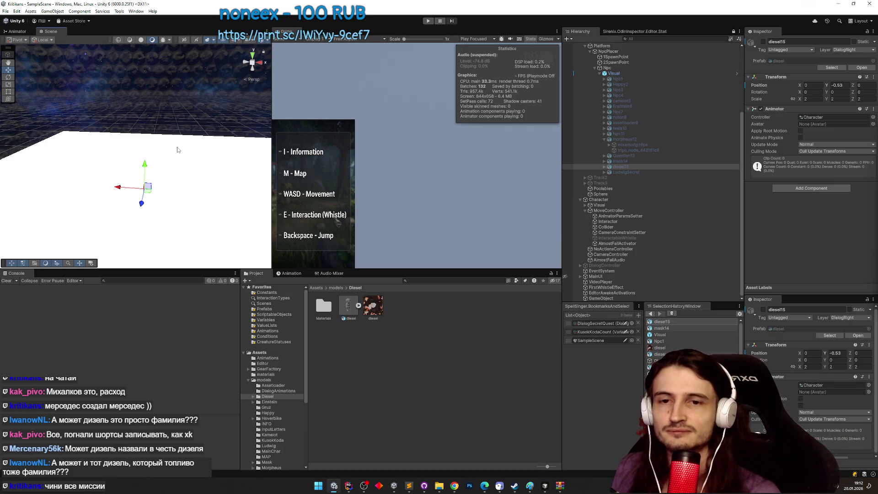
mouse_move(207, 149)
left_mouse_down()
mouse_move(183, 114)
mouse_move(208, 147)
left_mouse_up()
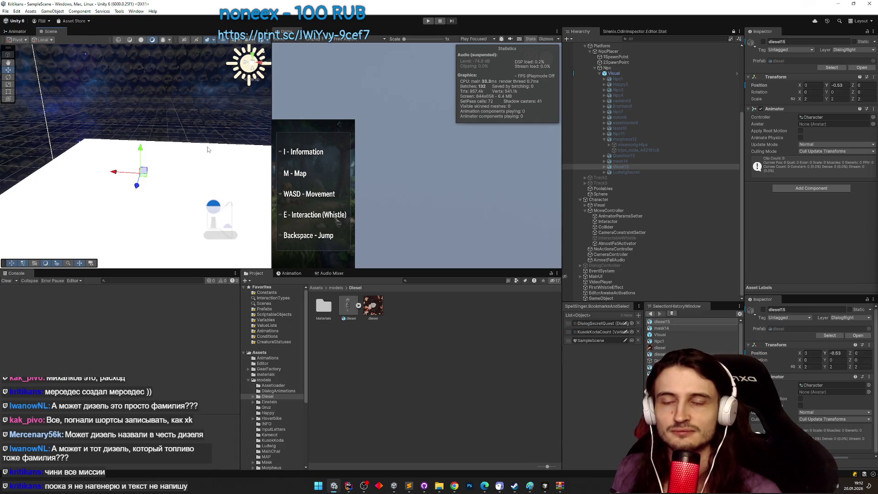
left_click(630, 80)
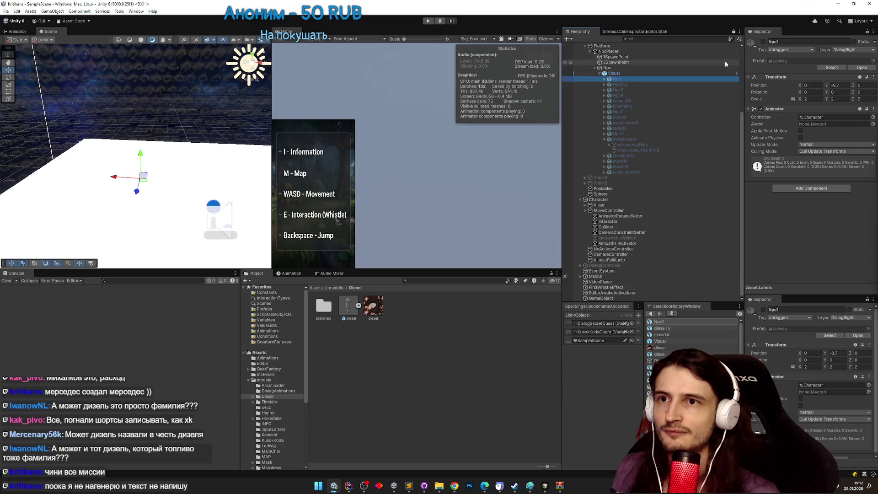
Activate Npc1, then inspect MoveController and DialogController's NPC graph and skybox list.
left_click(762, 42)
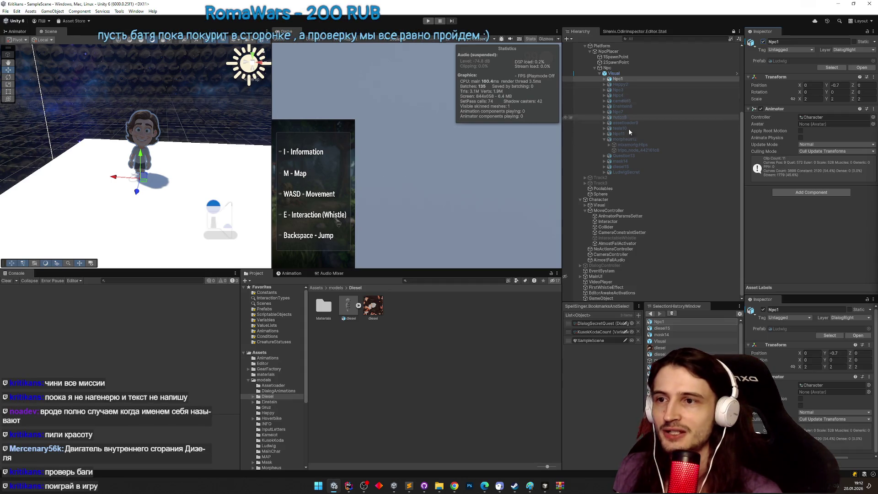
left_click(610, 210)
left_click(621, 265)
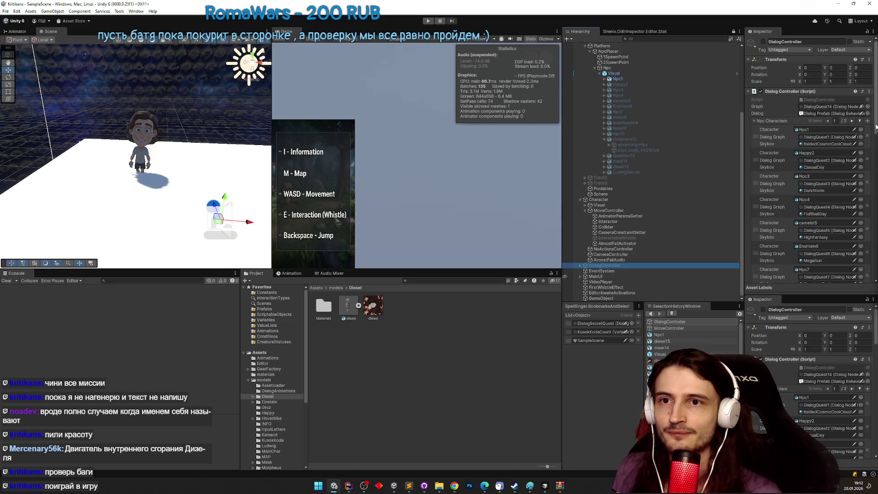
Set the controller's Graph to DialogQuest1 and playtest in a maximized Game view.
scroll(867, 119, "down", 2)
scroll(859, 105, "up", 2)
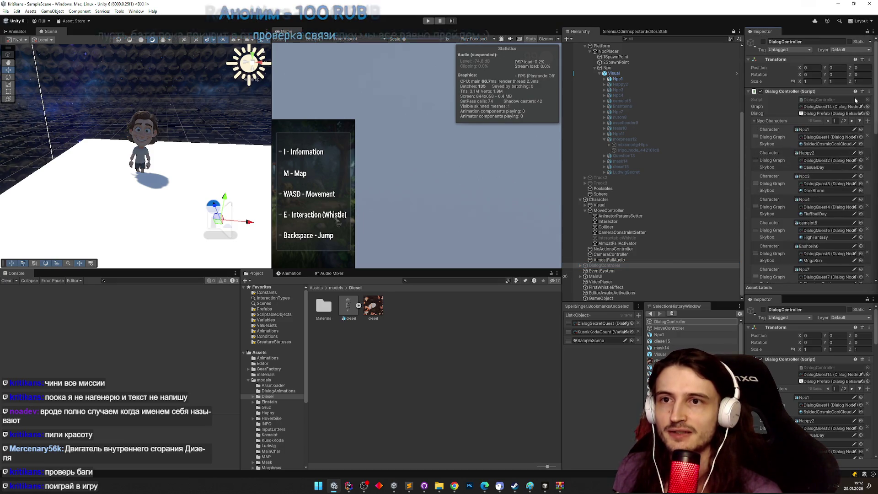
left_click(868, 107)
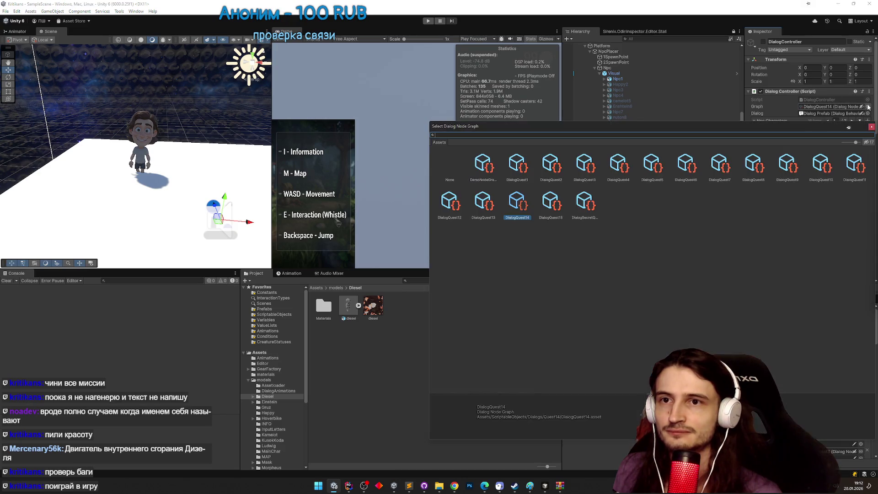
double_click(510, 167)
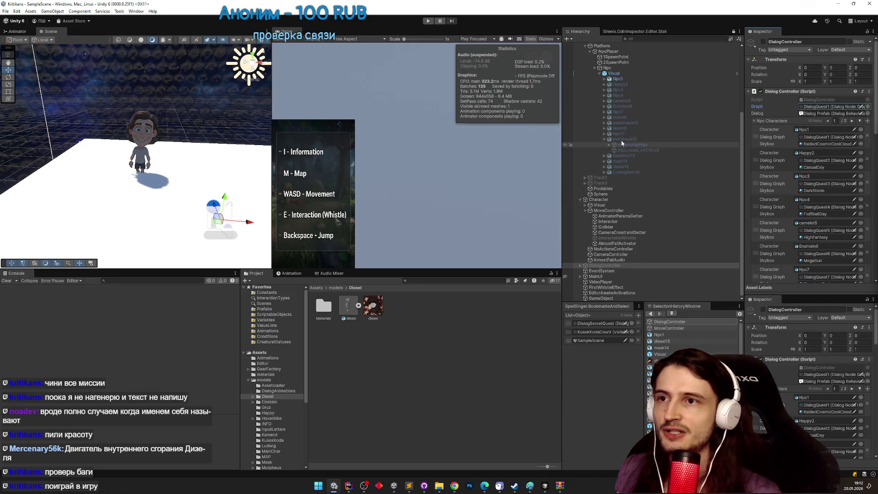
key("ctrl+p")
key("shift+space")
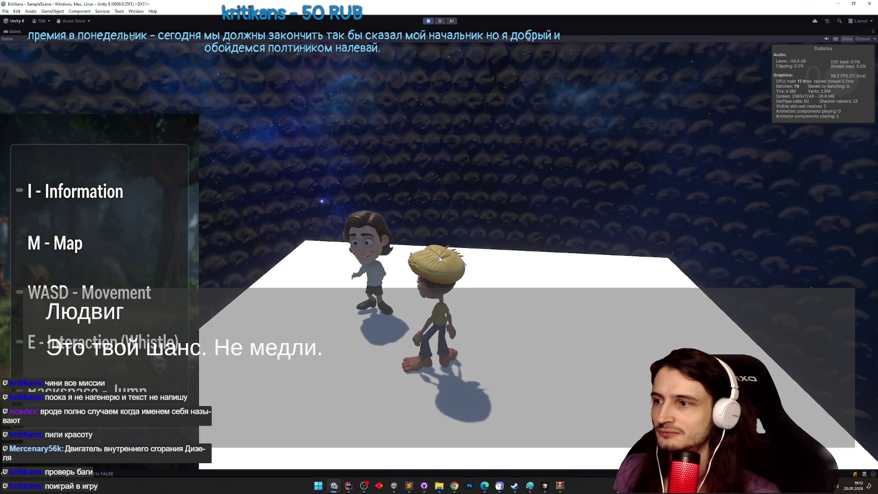
Replay the scene in a maximized Game view and advance two of Ludwig's dialog lines.
key("ctrl+p")
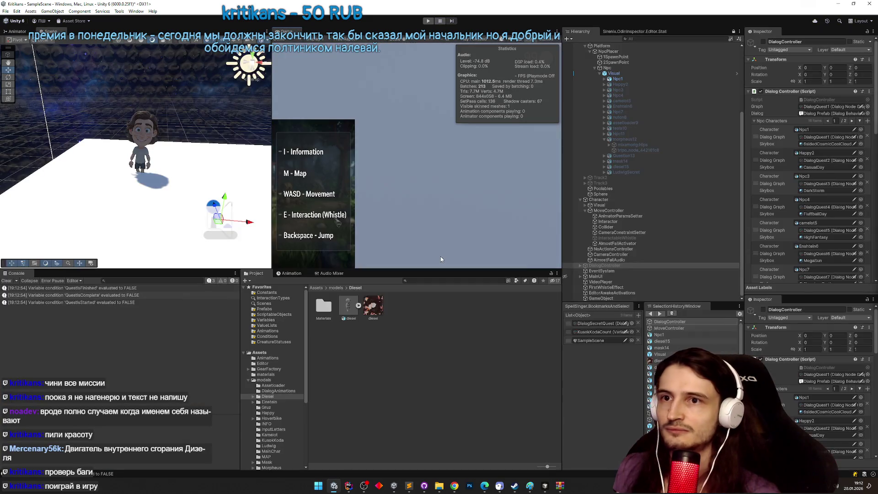
key("ctrl+p")
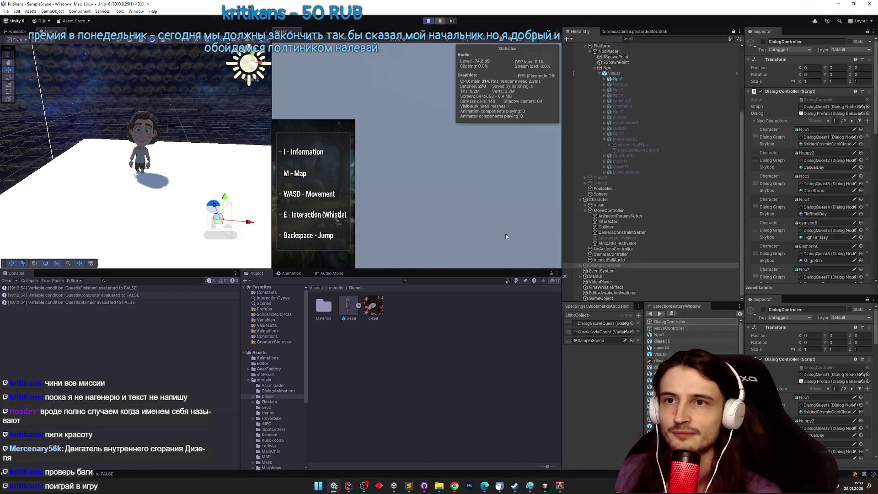
key("shift+space")
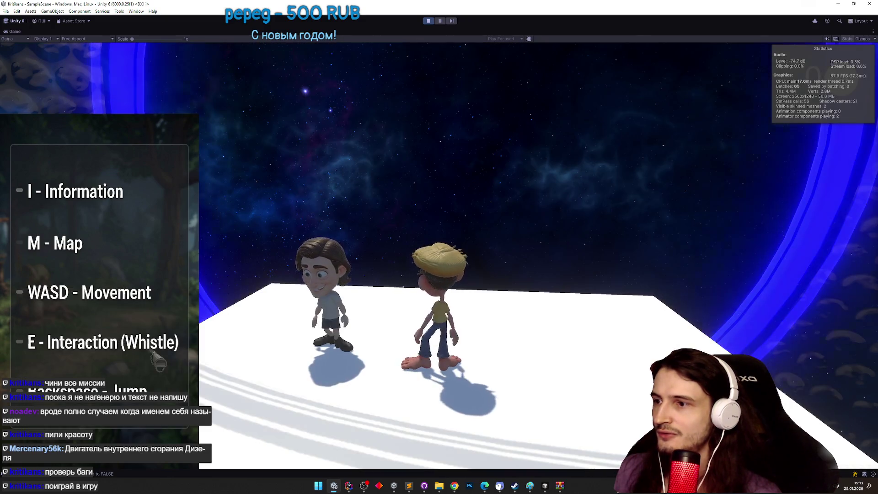
left_click(438, 257)
left_click(438, 257)
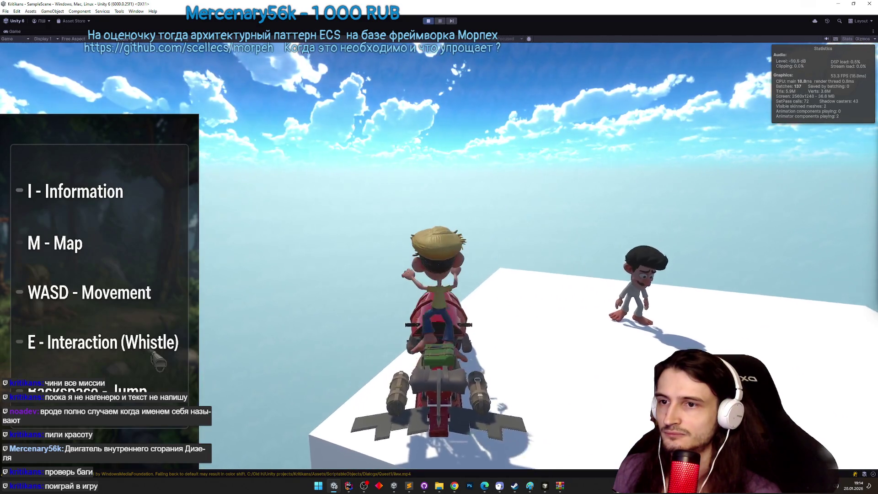
Talk to the NPC and advance through the coin conversation to its end.
key("e")
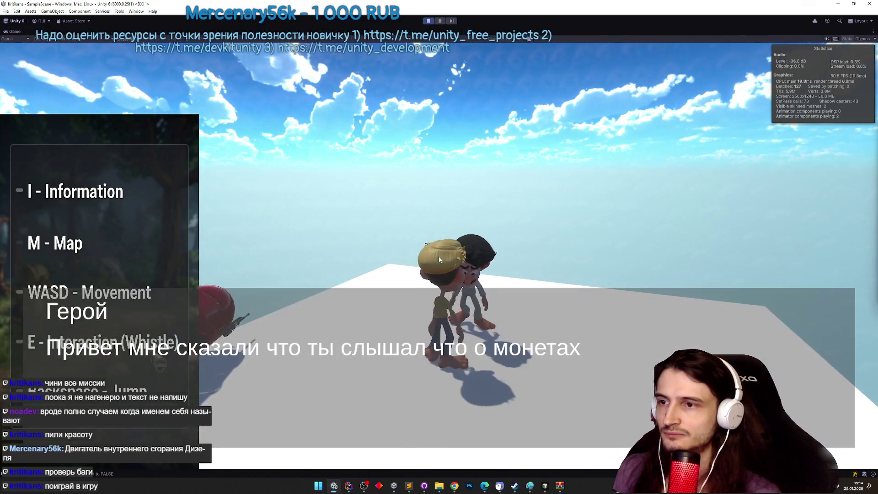
key("e")
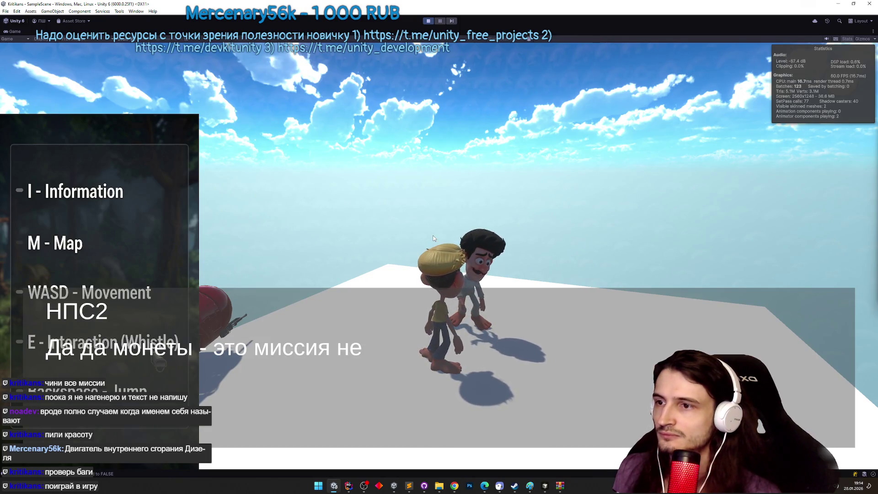
key("e")
key("e")
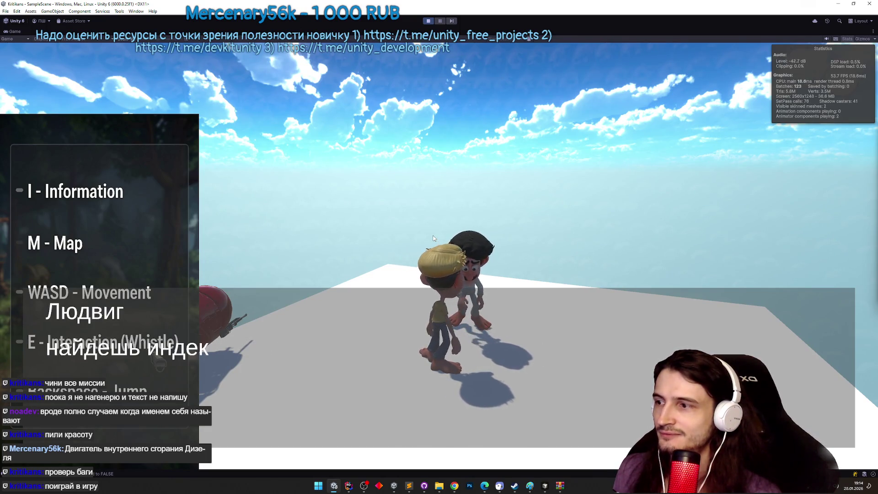
key("e")
key("e")
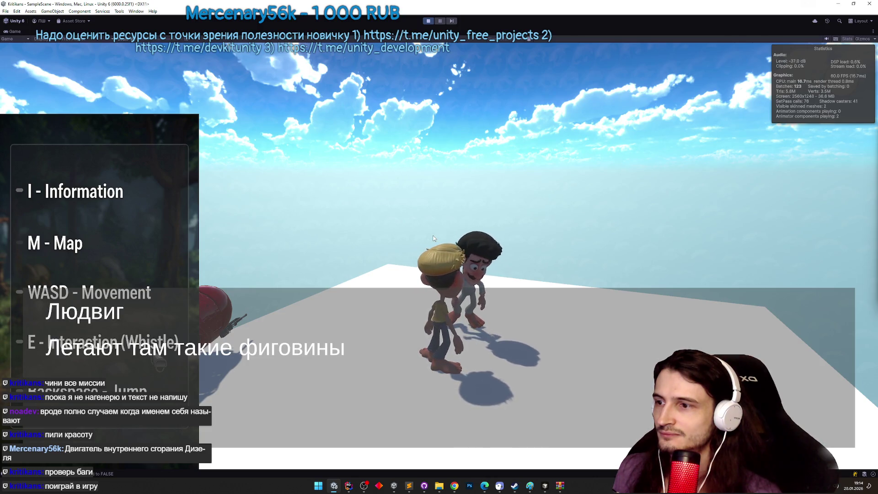
key("e")
key("e")
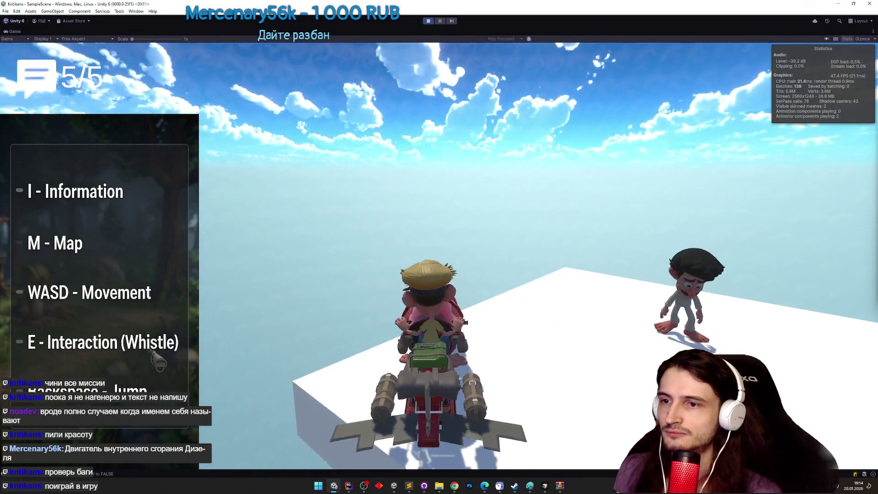
Walk the hero to the other NPC, restore the editor layout, and select mesh tripo_node_8aee6490.
key("super")
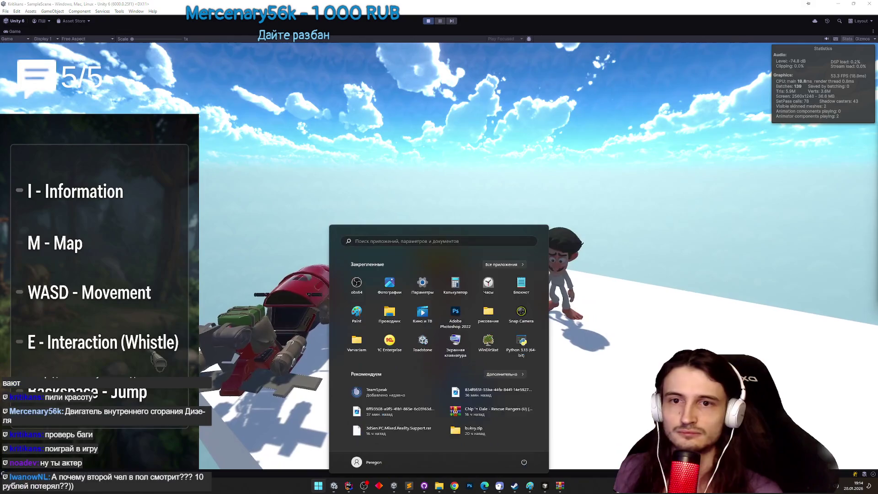
key("Escape")
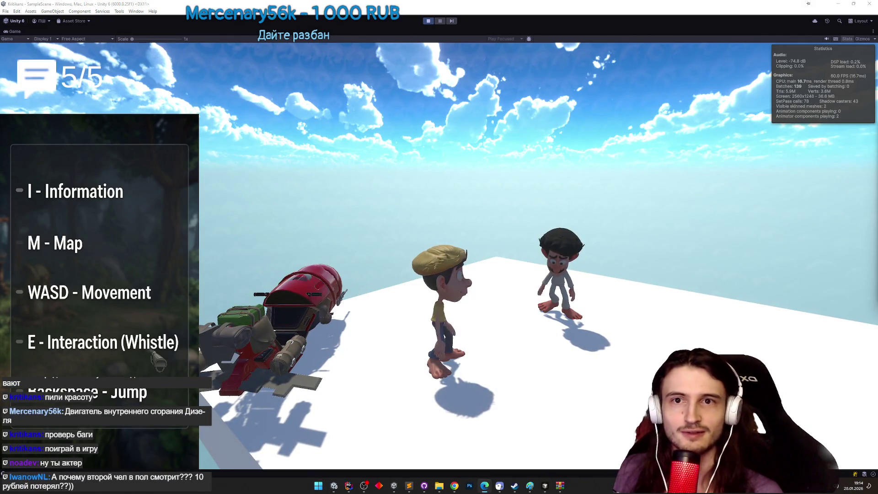
key("d")
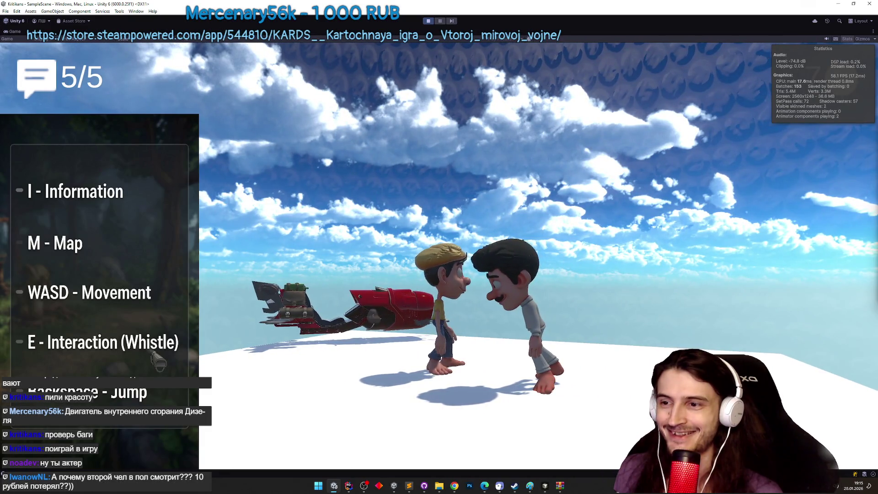
key("shift+space")
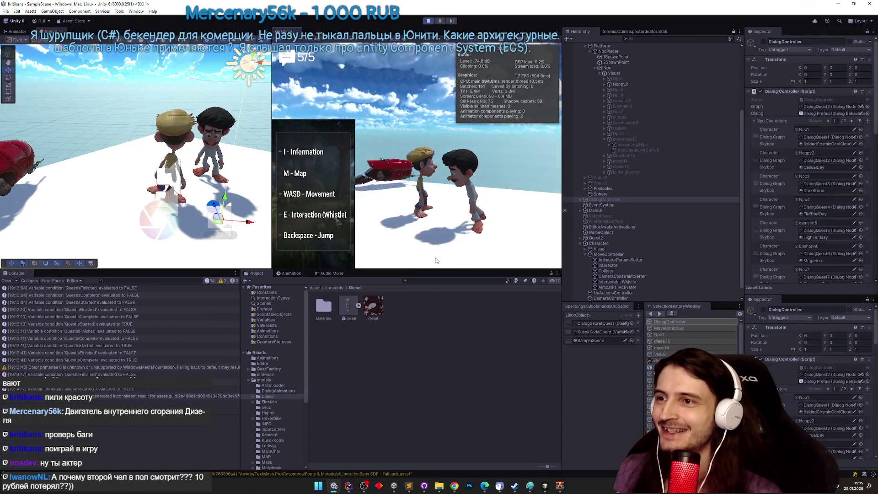
key("super")
left_click(212, 129)
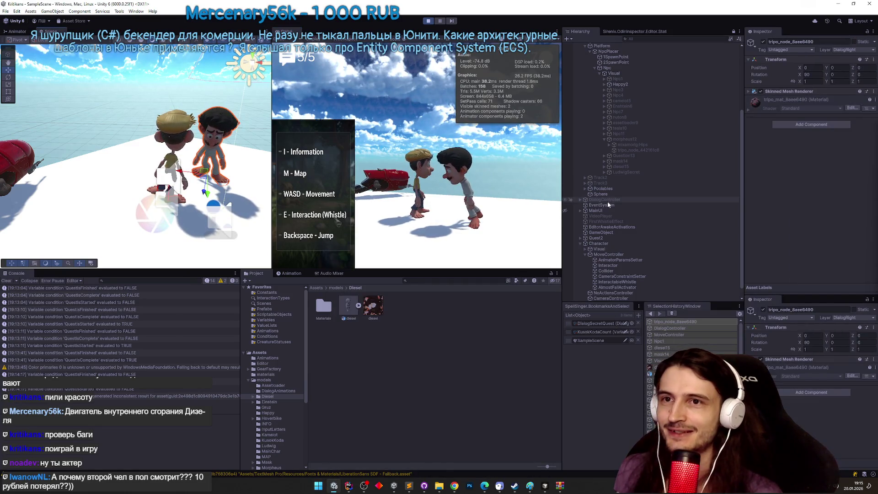
scroll(740, 215, "down", 1)
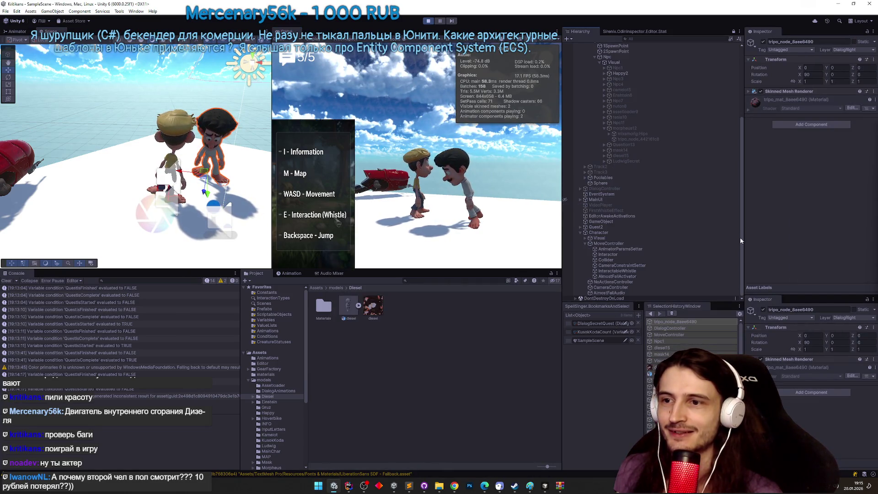
Inspect the Happy2 character, its Hips bone and mesh, and frame Happy2 in the Scene view.
right_click(773, 31)
left_click(782, 91)
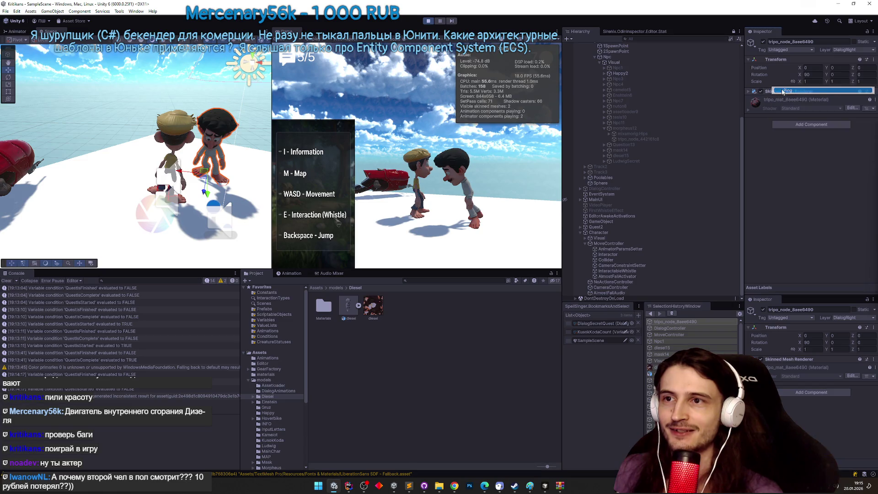
left_click(652, 73)
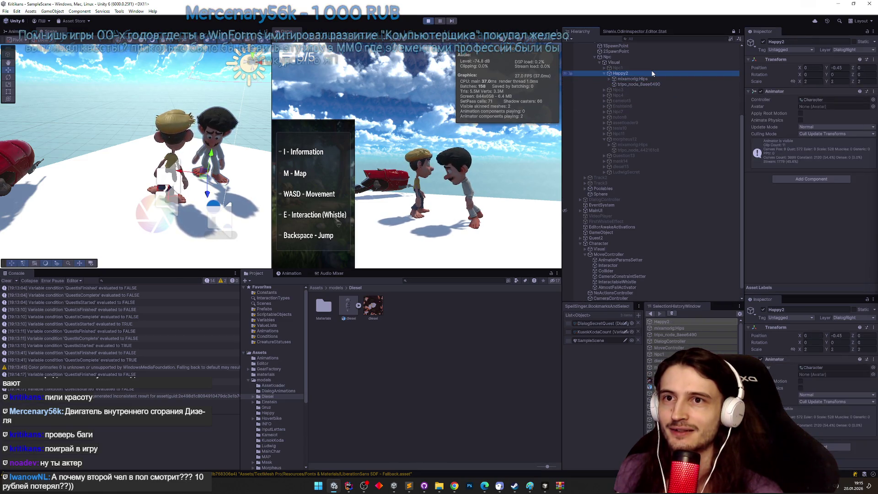
left_click(651, 79)
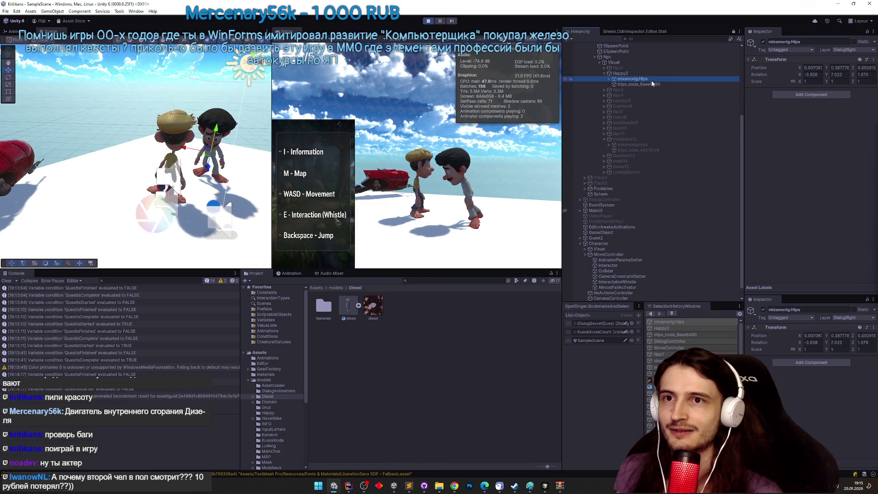
left_click(651, 82)
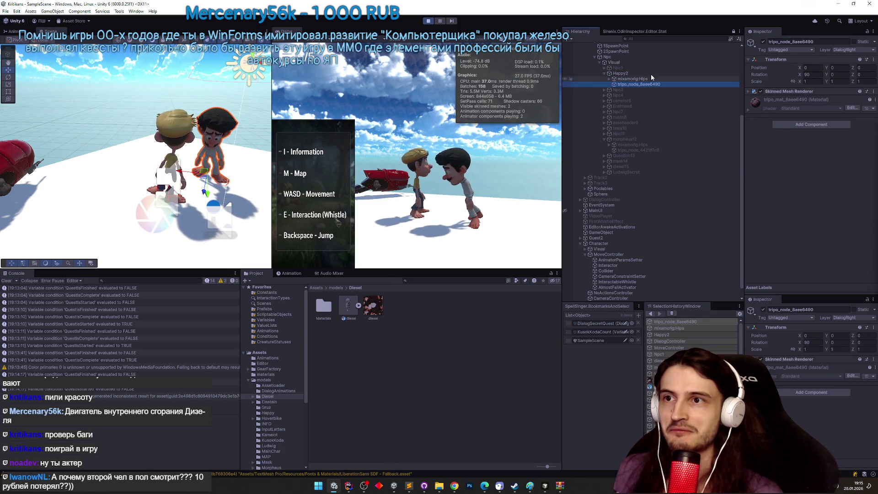
left_click(650, 73)
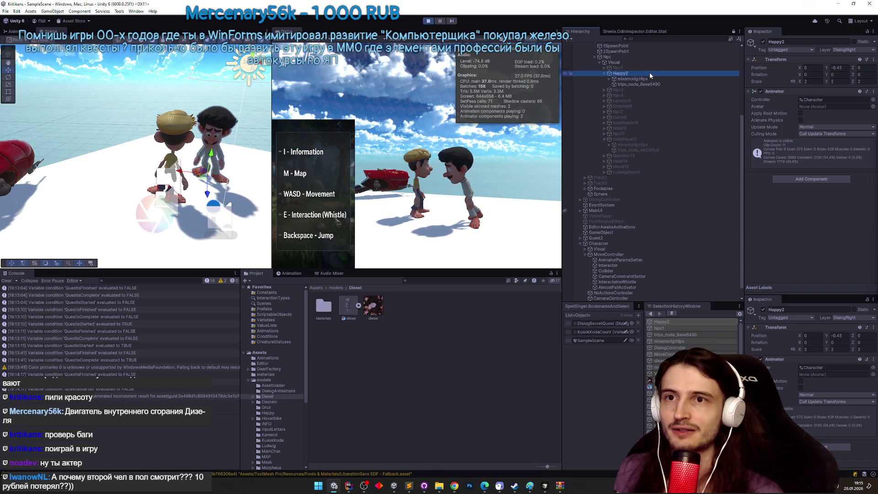
key("f")
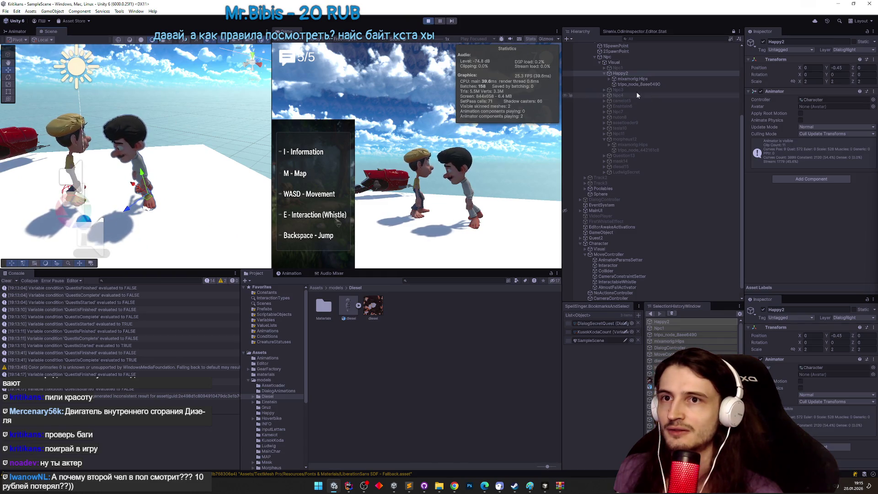
Set the Npc object's X rotation to 18.357, then stop Play mode.
left_click(632, 63)
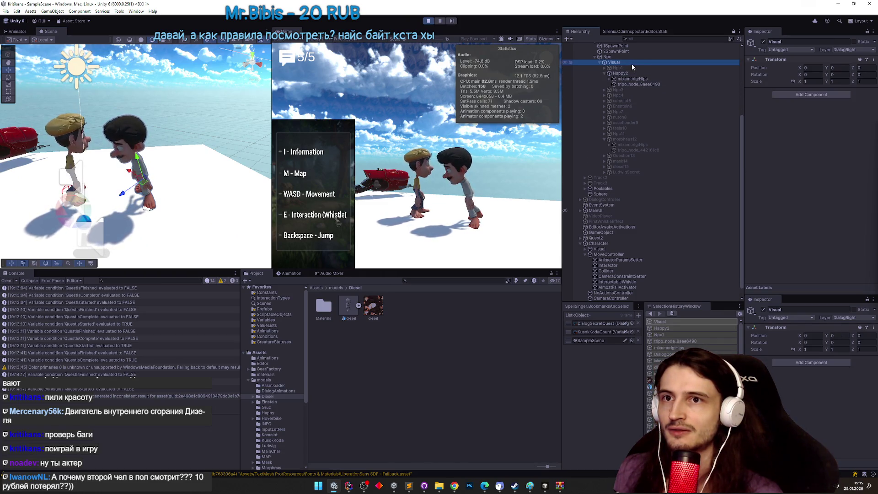
left_click(629, 58)
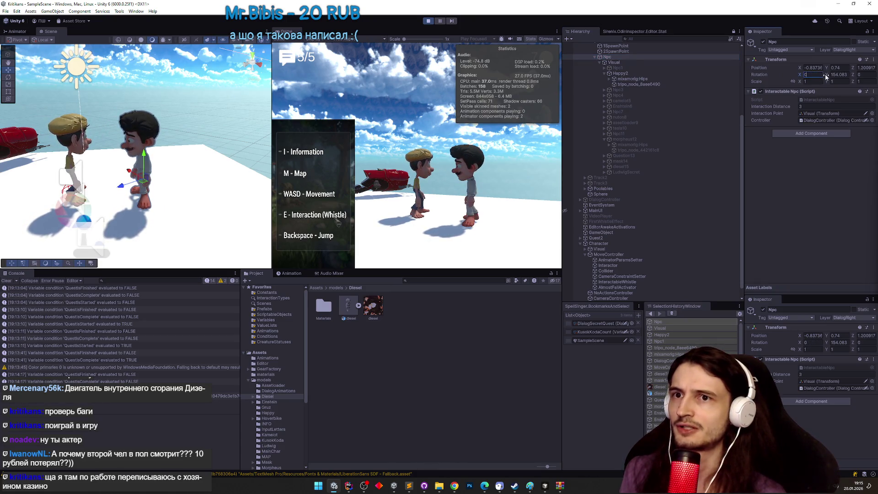
type("18.357")
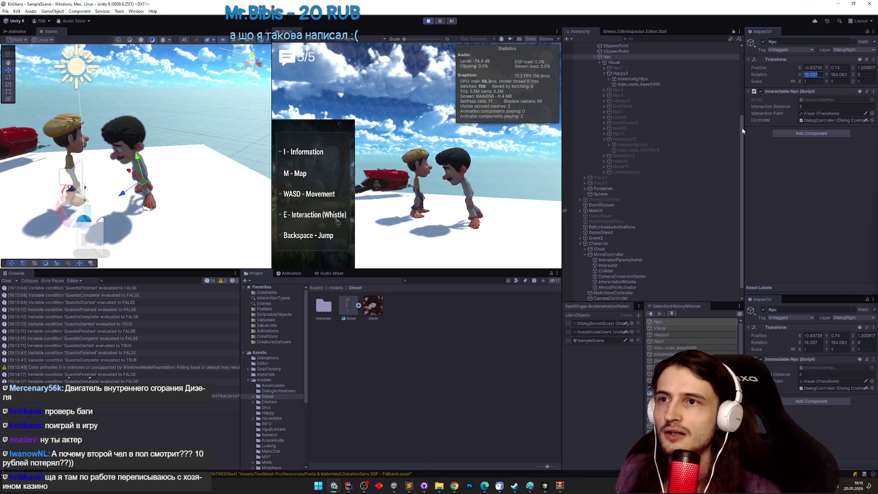
left_click_drag(741, 128, 743, 102)
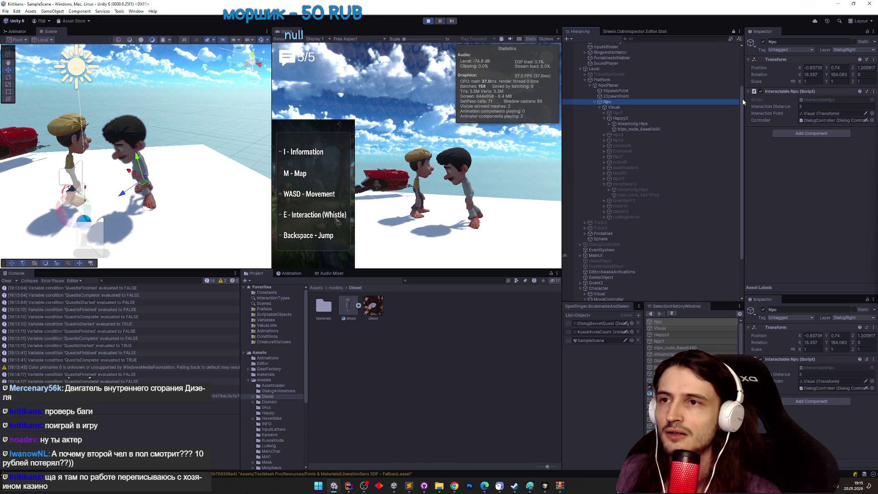
left_click_drag(743, 102, 745, 97)
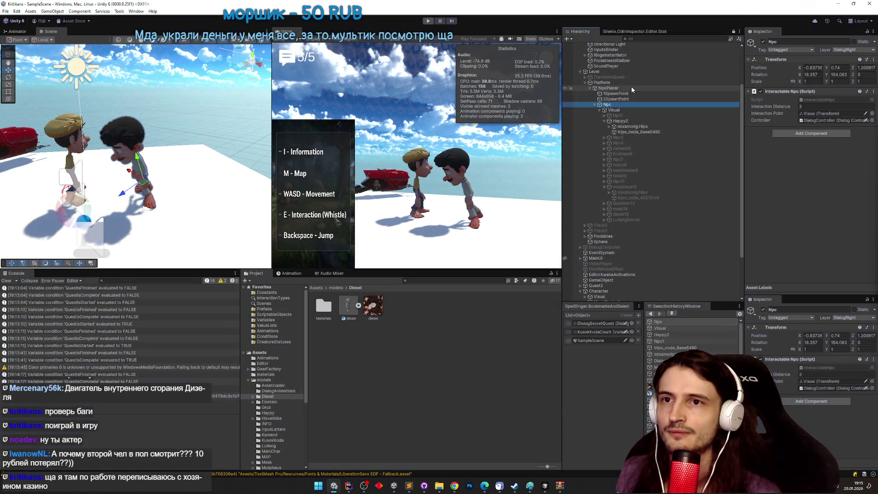
key("ctrl+p")
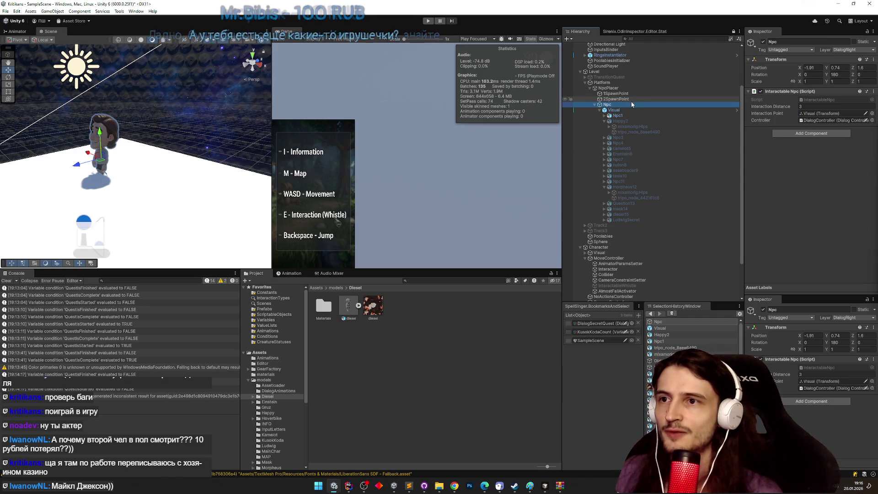
Check NpcPlacer, 1SpawnPoint, 2SpawnPoint and Npc, then ping NpcPlacer's RandomPlacer script.
left_click(608, 88)
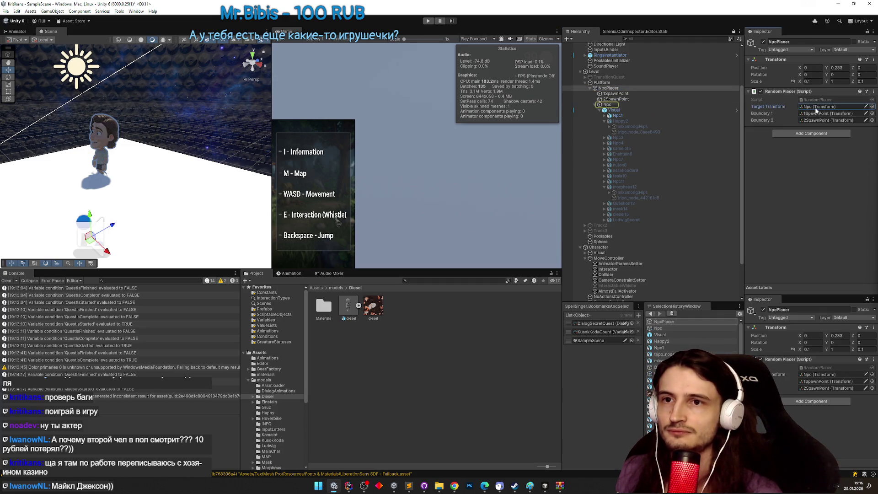
left_click(634, 93)
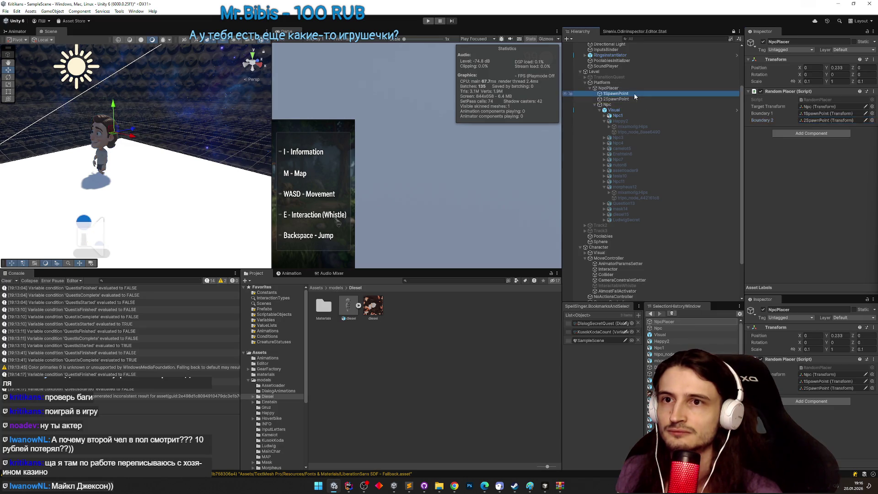
left_click(632, 98)
left_click(631, 88)
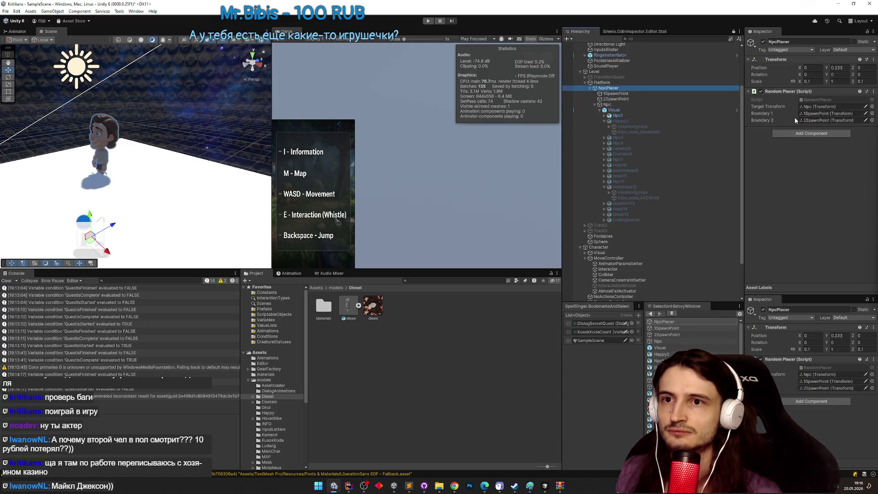
left_click(656, 104)
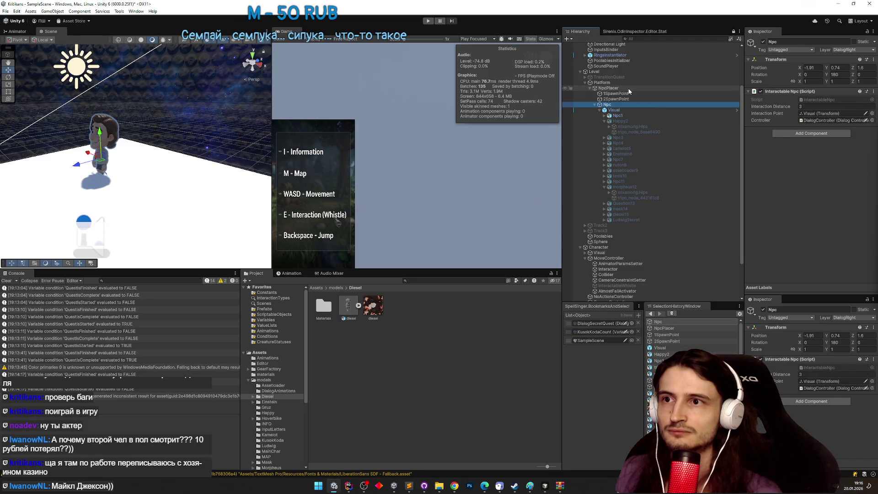
left_click(659, 87)
left_click(815, 100)
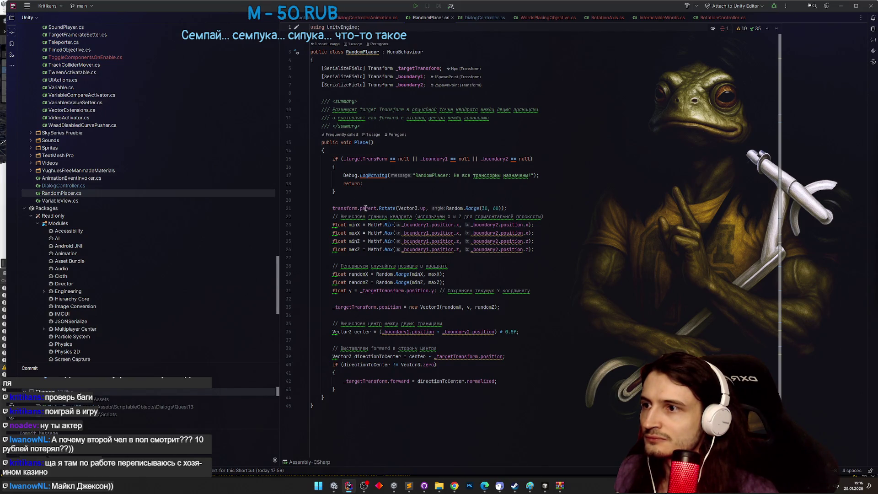
Reposition the Rider window to read RandomPlacer.cs beside Unity, then minimize it.
left_click_drag(631, 2, 598, 320)
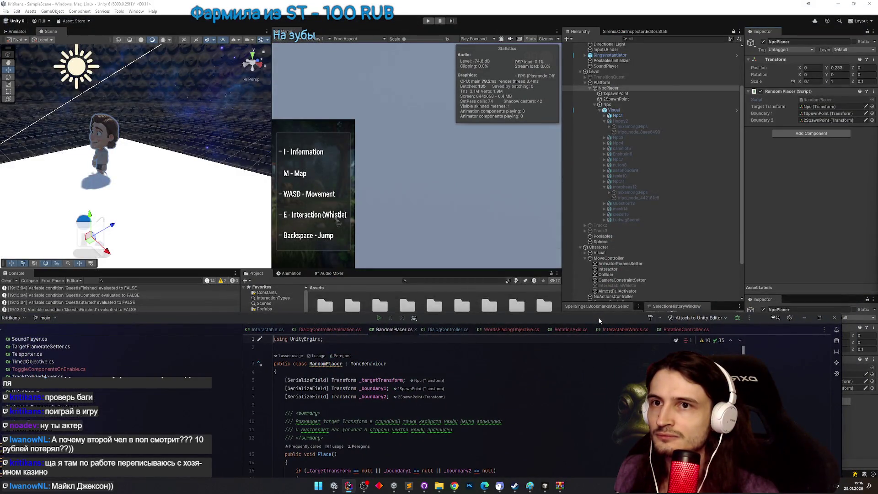
left_click_drag(597, 316, 611, 267)
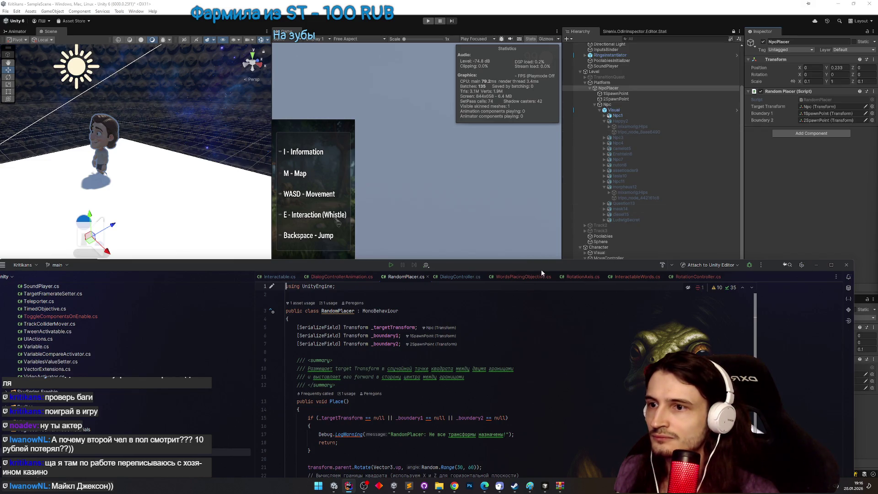
left_click_drag(542, 267, 567, 132)
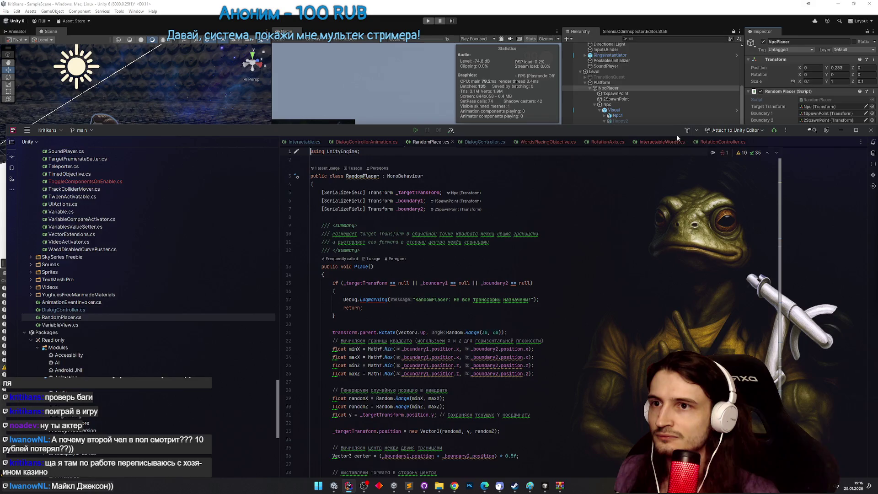
mouse_move(676, 134)
left_mouse_down()
mouse_move(667, 257)
mouse_move(669, 173)
left_mouse_up()
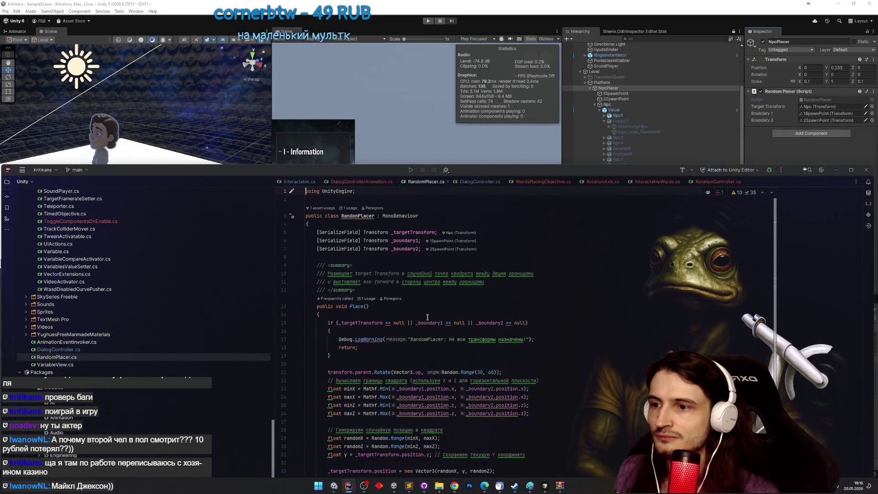
left_click(836, 171)
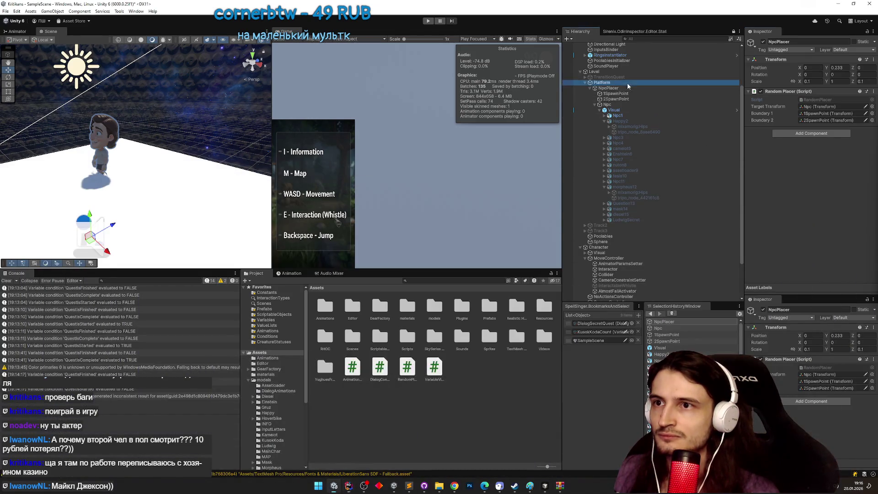
Check Platform, NpcPlacer and Npc, then open RandomPlacer from NpcPlacer's Script field.
left_click(626, 82)
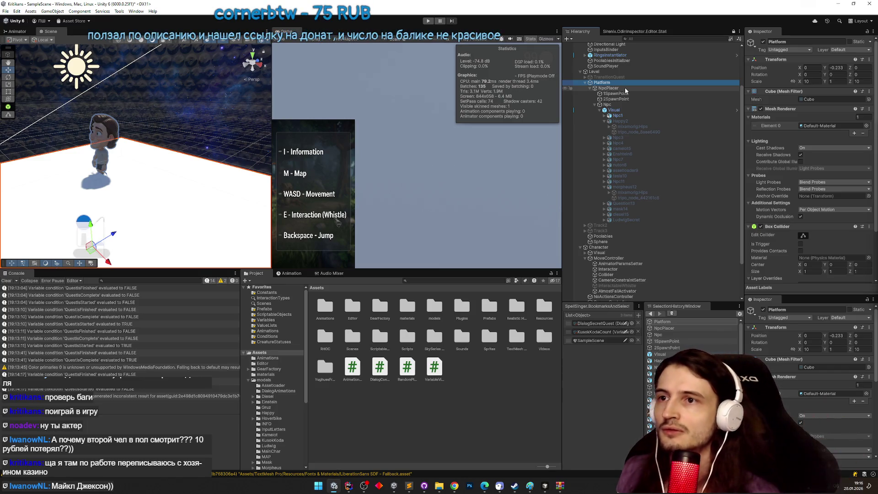
left_click(625, 88)
left_click(618, 106)
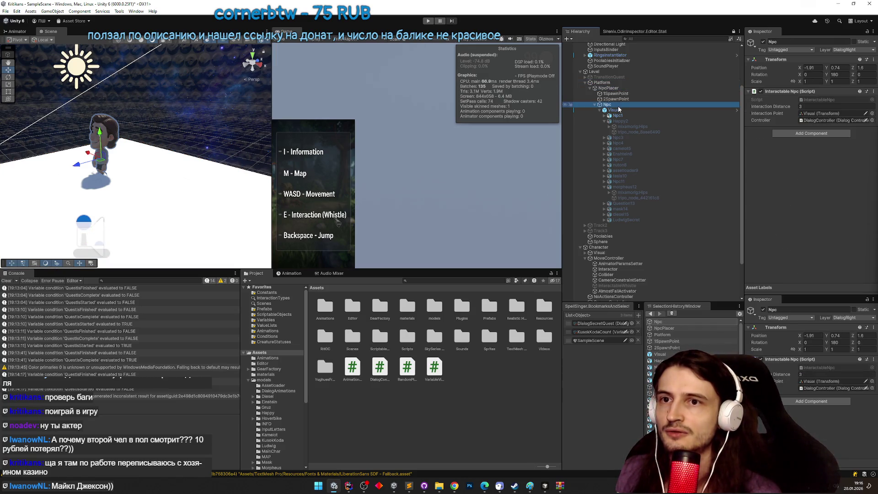
double_click(805, 101)
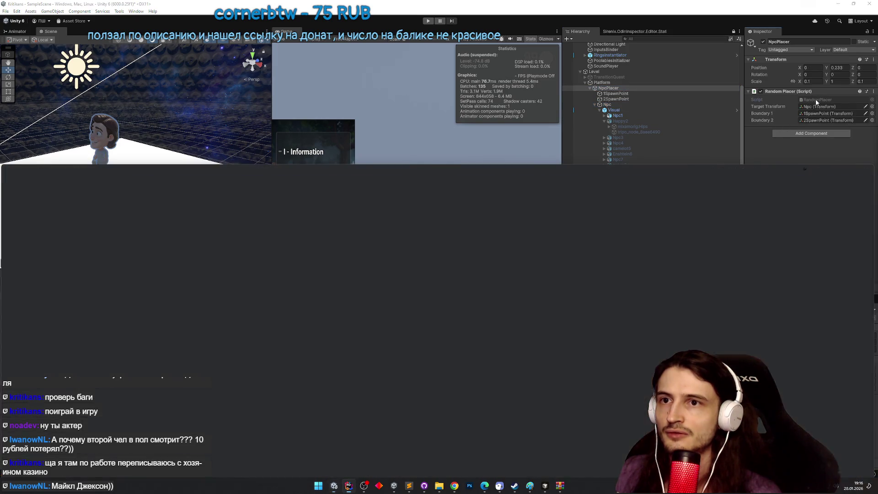
Find _targetTransform and append .WithY(0) after normalized on line 42, then return to Unity.
key("ctrl+f")
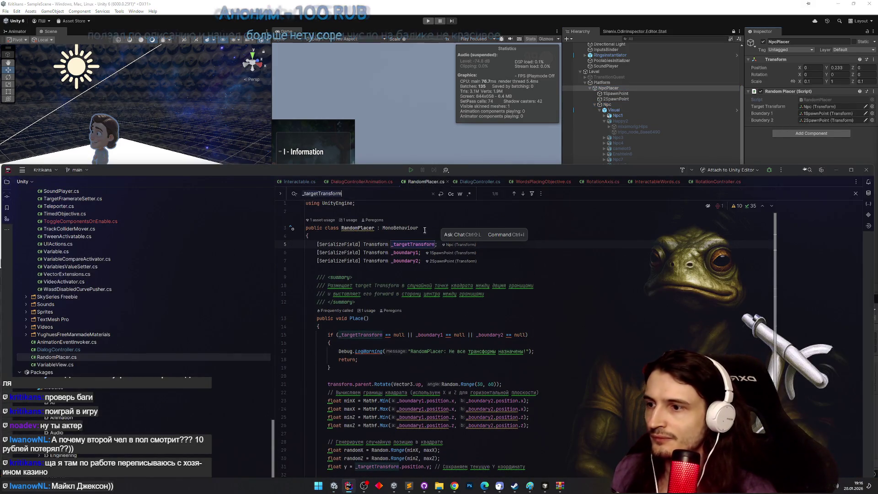
key("Return")
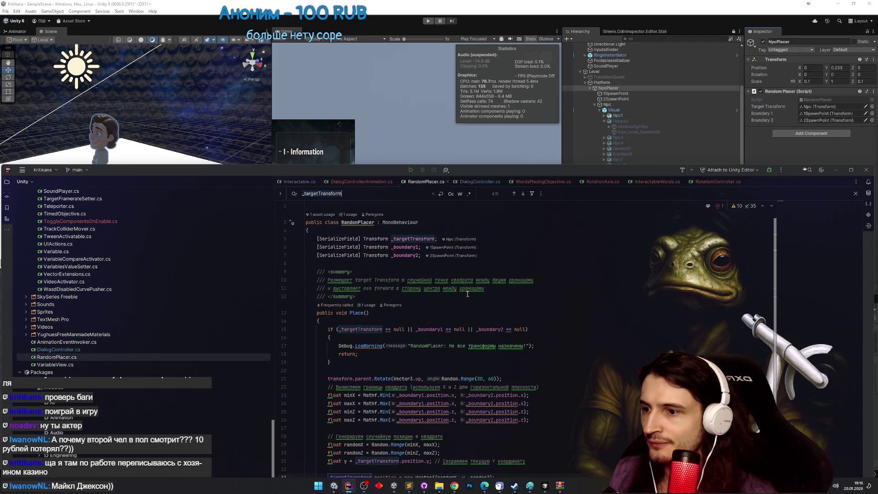
mouse_move(567, 182)
left_mouse_down()
mouse_move(594, 45)
mouse_move(591, 67)
left_mouse_up()
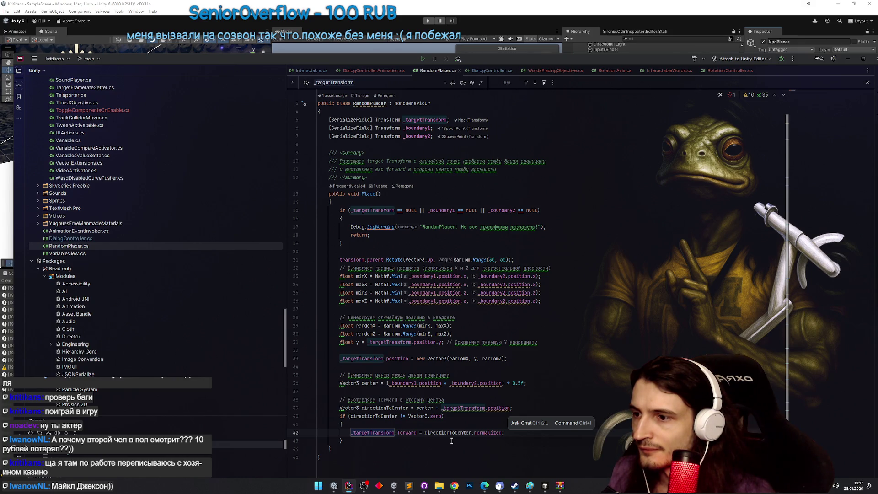
left_click(506, 433)
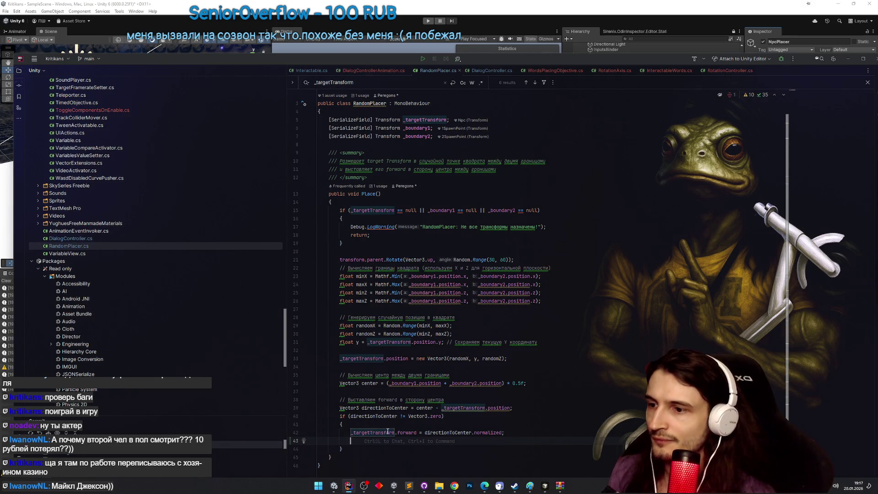
left_click(504, 432)
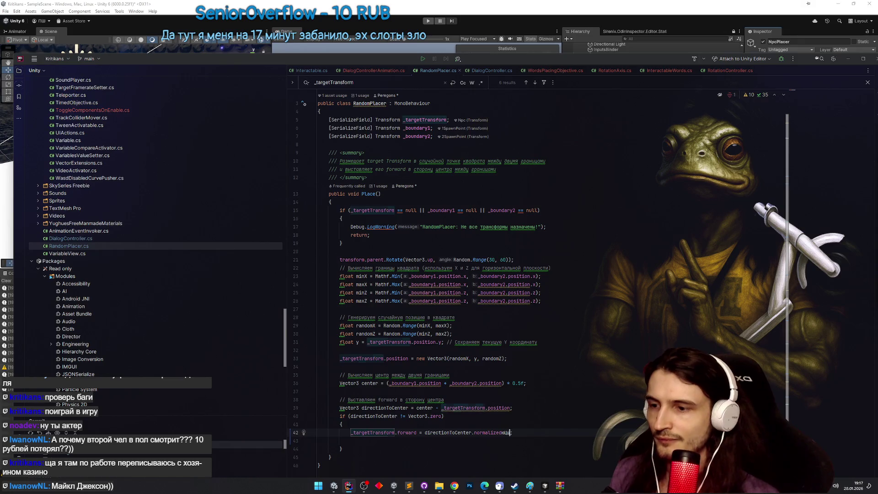
type("with")
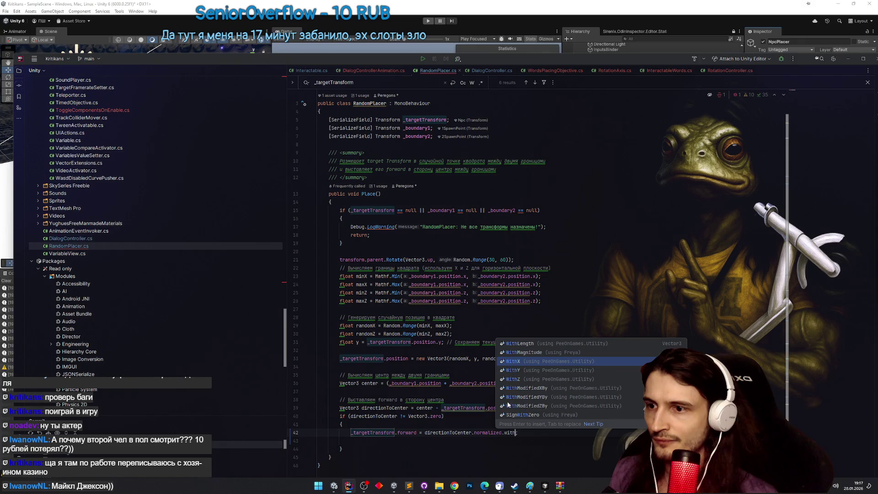
key("Down")
key("Return")
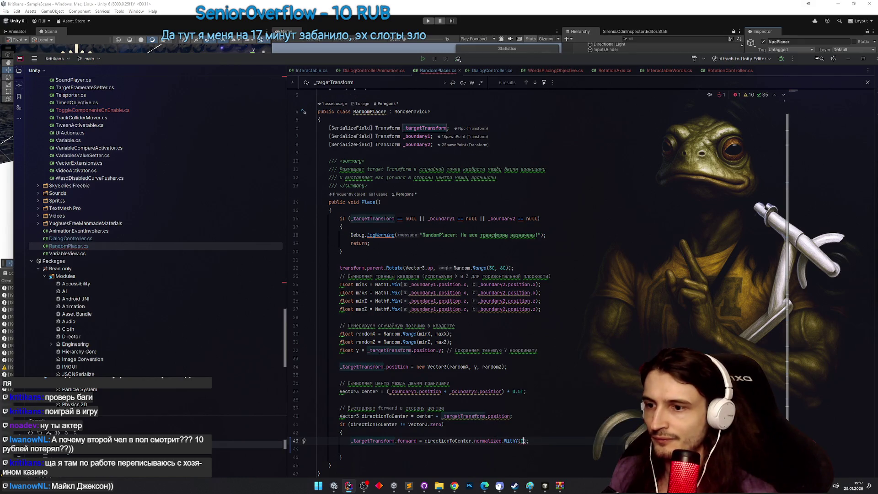
left_click(846, 58)
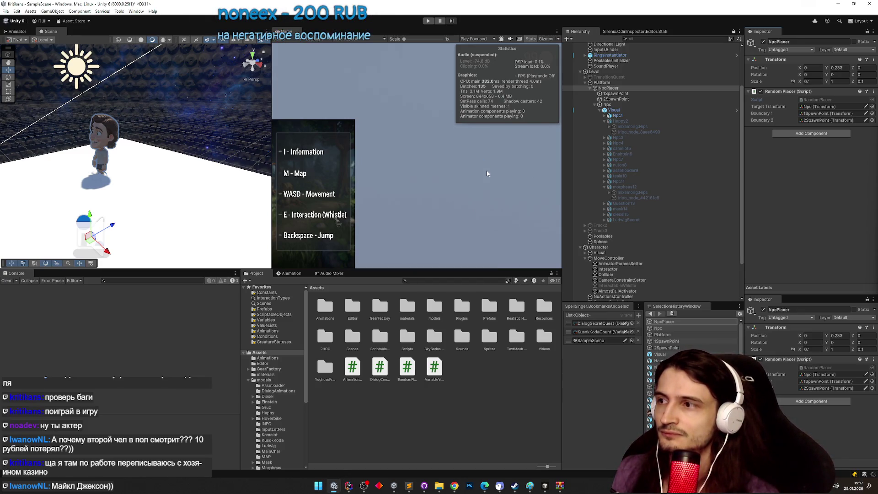
Start a full-screen playtest, mount the red bike, and fly it into the blue portal.
key("ctrl+p")
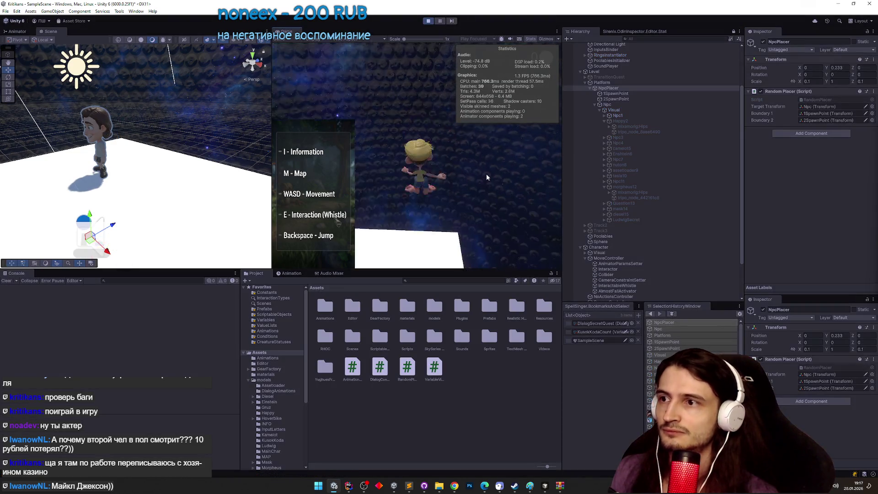
key("shift+space")
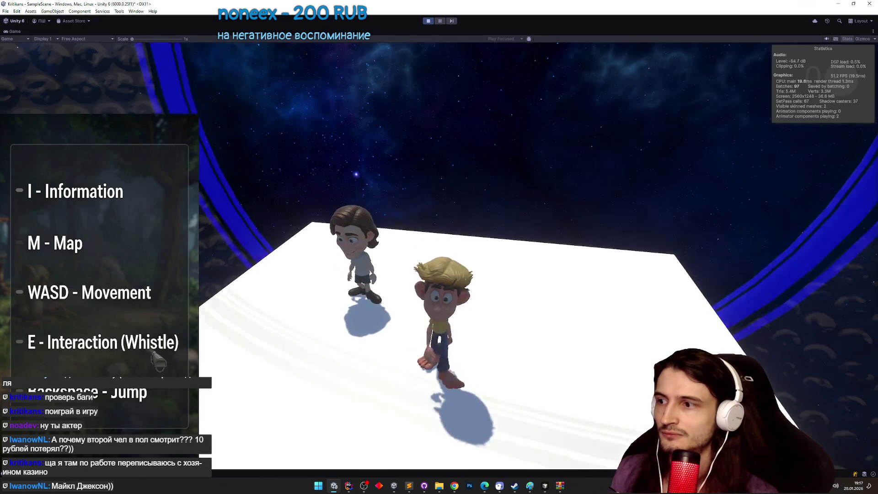
key("d")
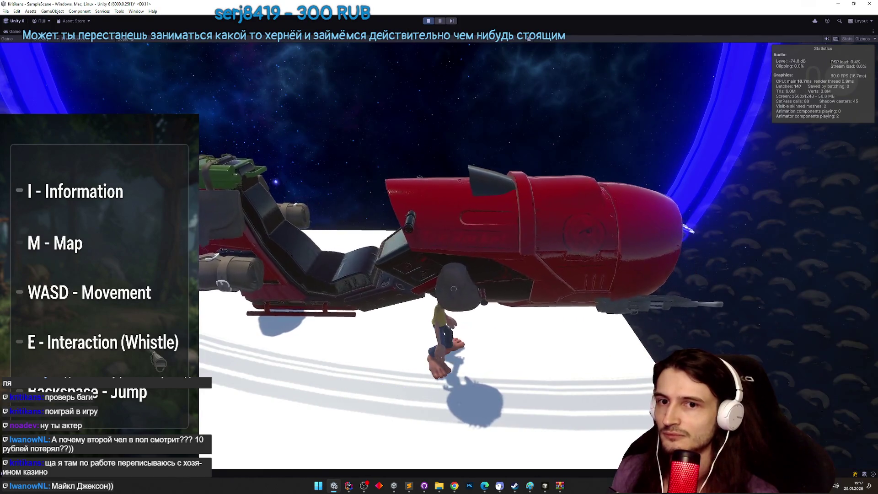
key("e")
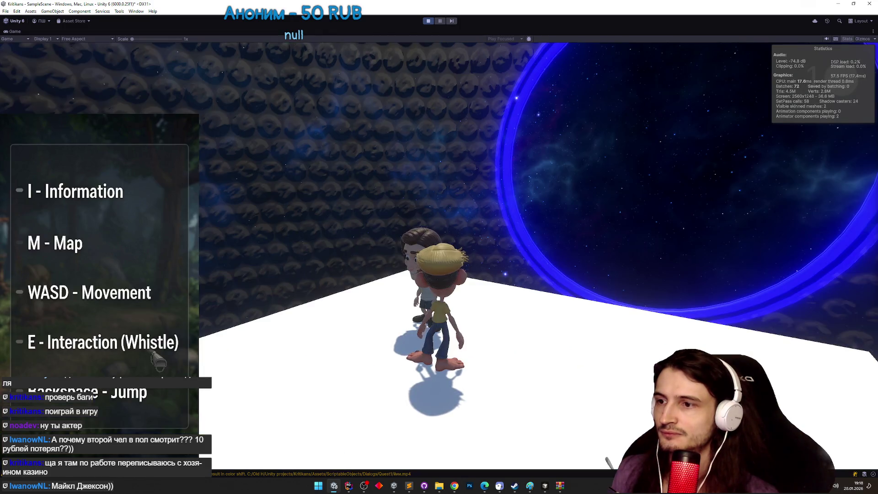
key("w")
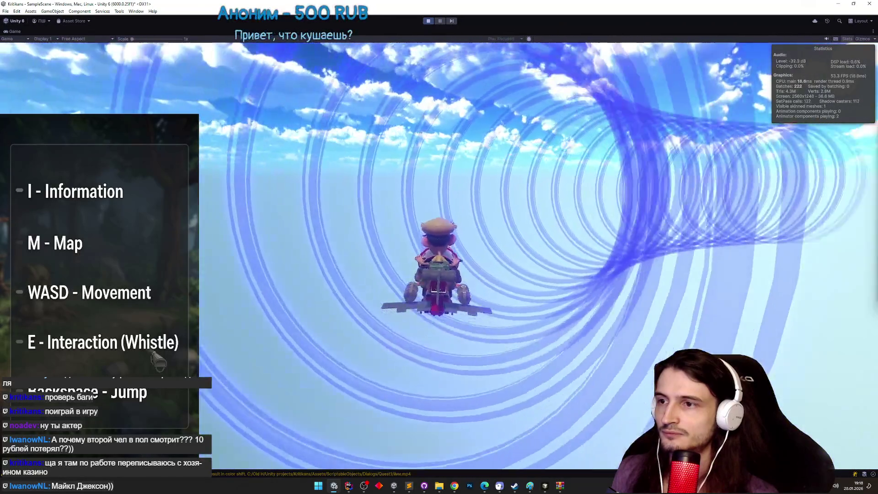
Open and close the in-game volume and sensitivity settings, then bring up the TZ.todo list.
key("Escape")
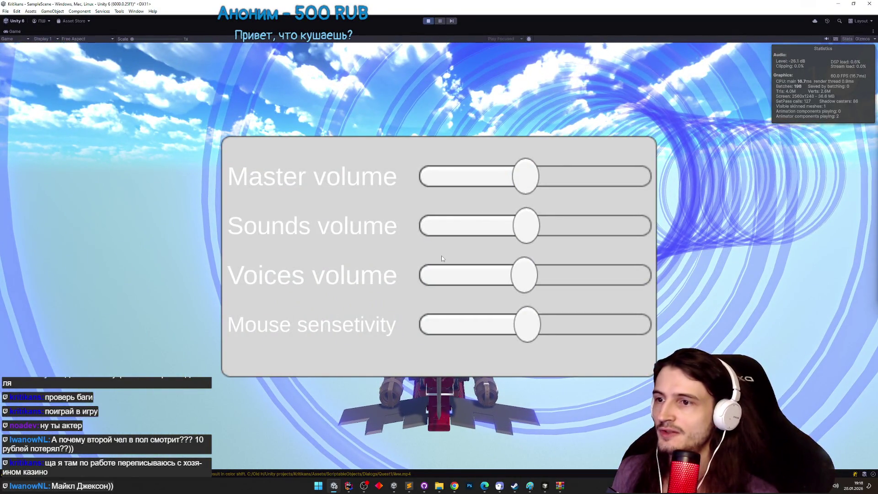
key("Escape")
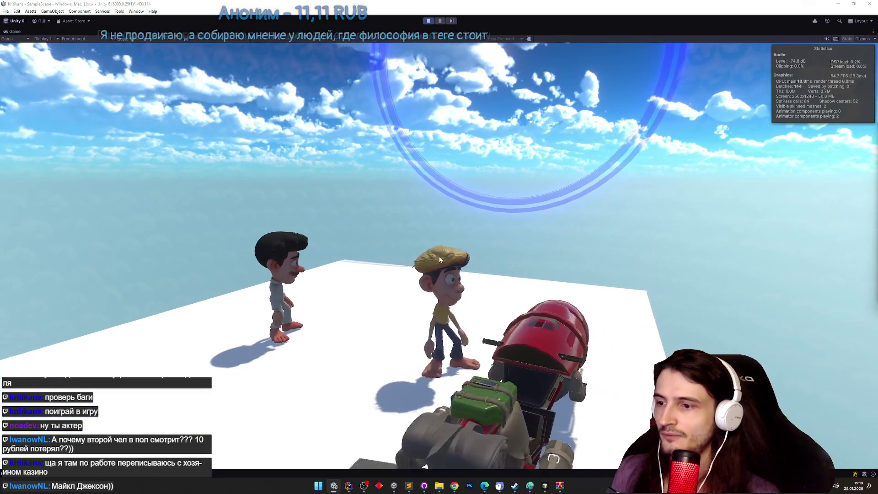
key("super")
left_click(407, 487)
scroll(537, 279, "up", 7)
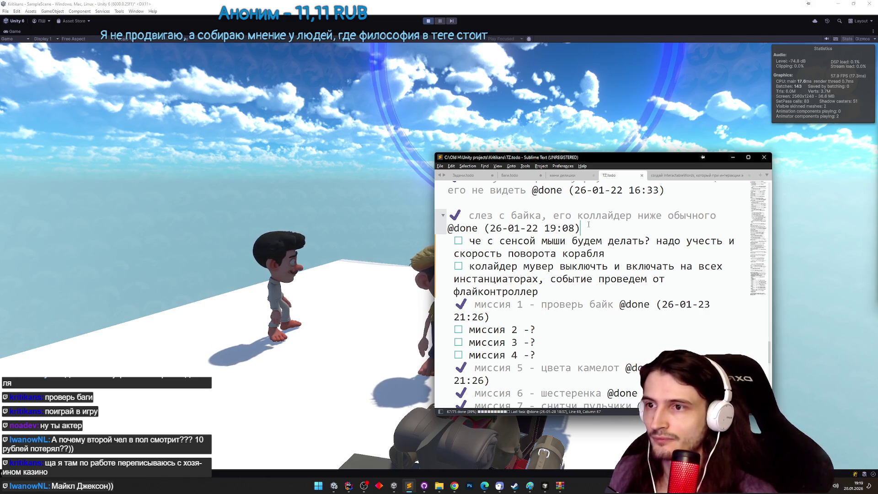
Add a task to route the video player's sounds into the sound mixer, then minimize Sublime Text.
key("Return")
key("Return")
key("ctrl+z")
type("звуки из в")
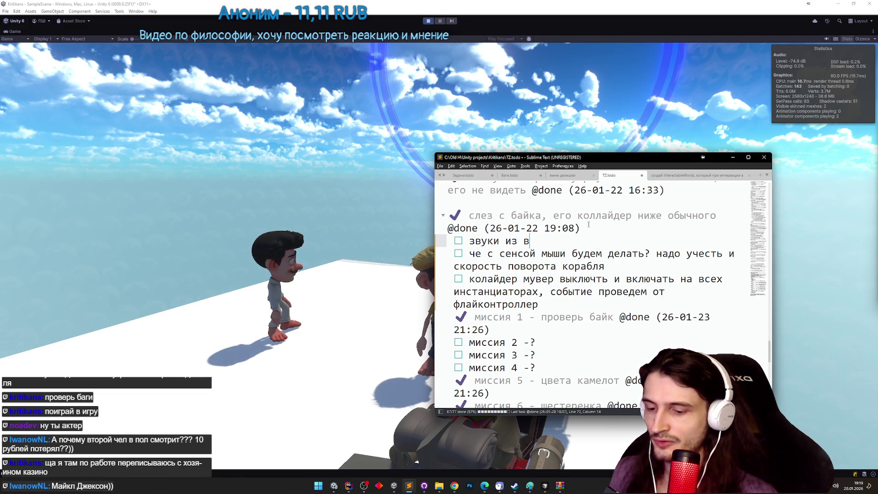
type("идеоплеера в микшер звуков")
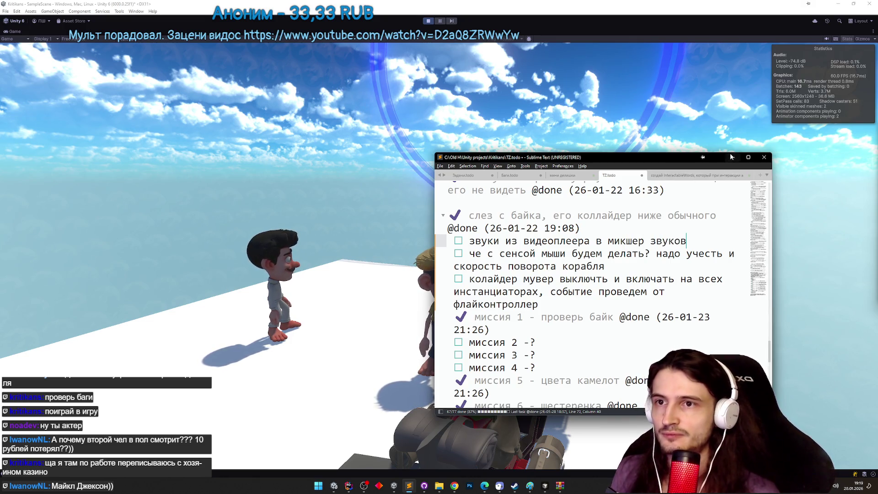
left_click(730, 157)
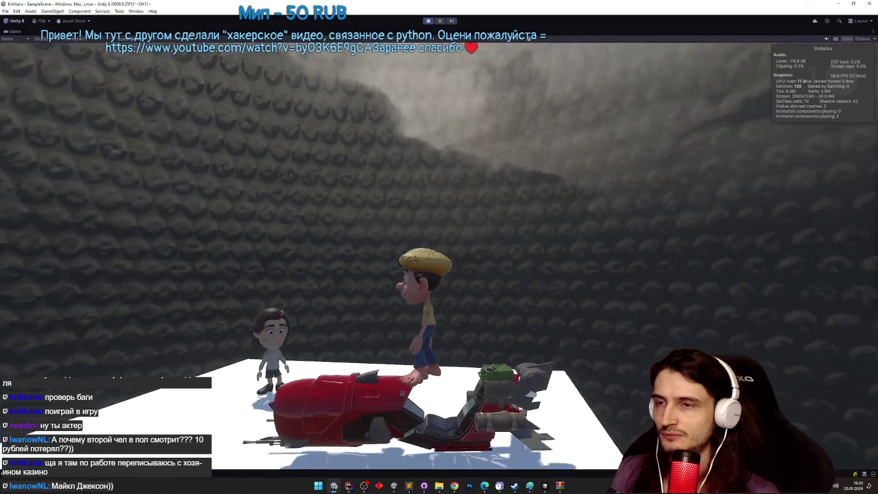
Restore the full Unity editor layout and select the Visual object.
key("super")
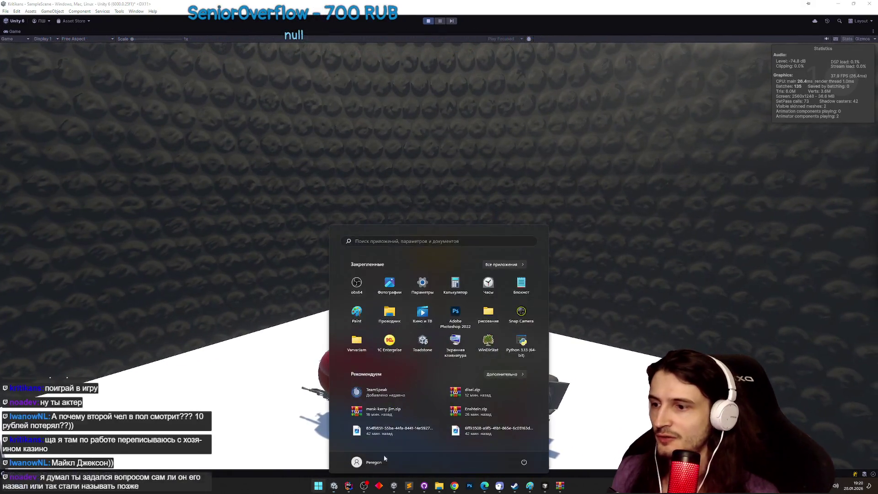
left_click(335, 486)
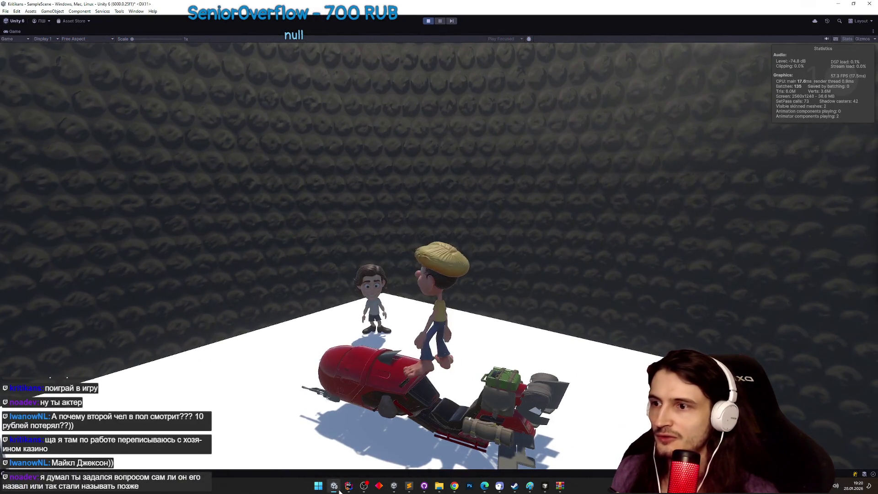
key("super")
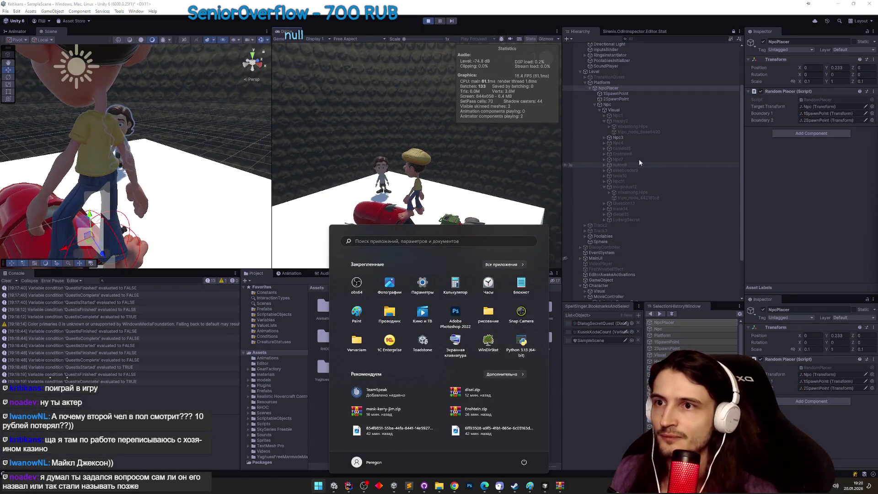
left_click(621, 109)
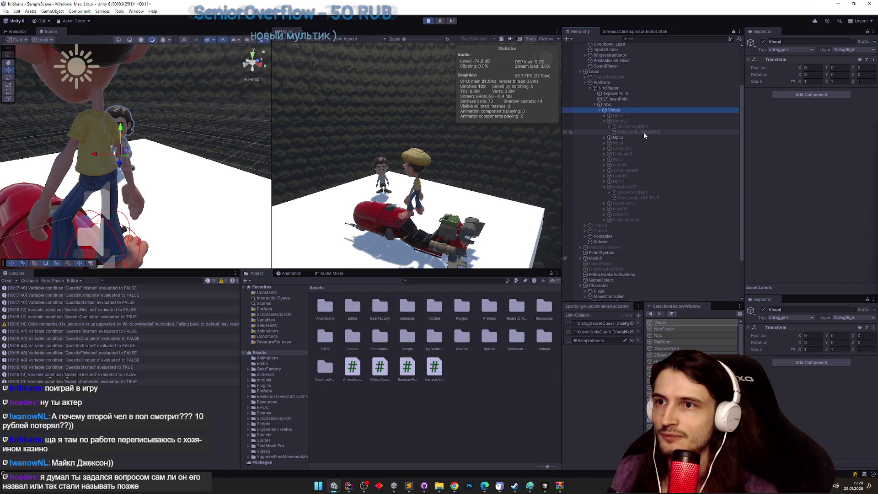
Expand TransitionQuest > Splines, inspect Spline4's Bezier settings, and bring back the TZ.todo list.
scroll(634, 105, "up", 3)
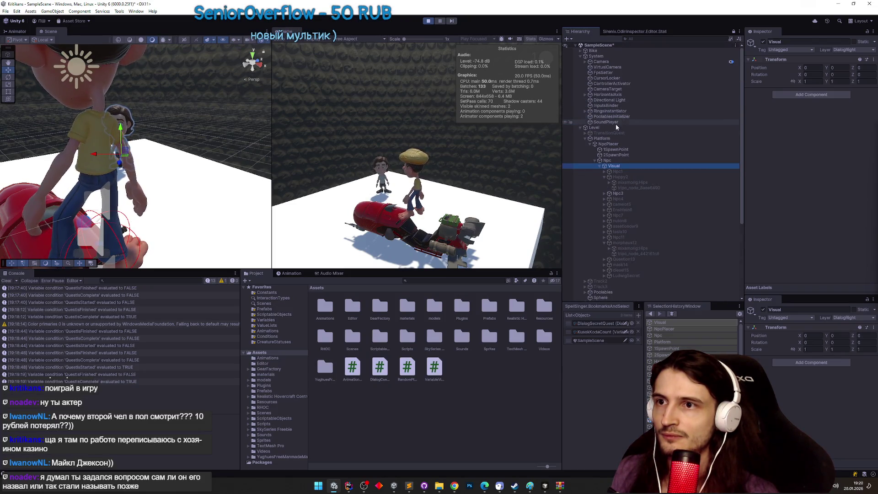
left_click(584, 133)
left_click(590, 139)
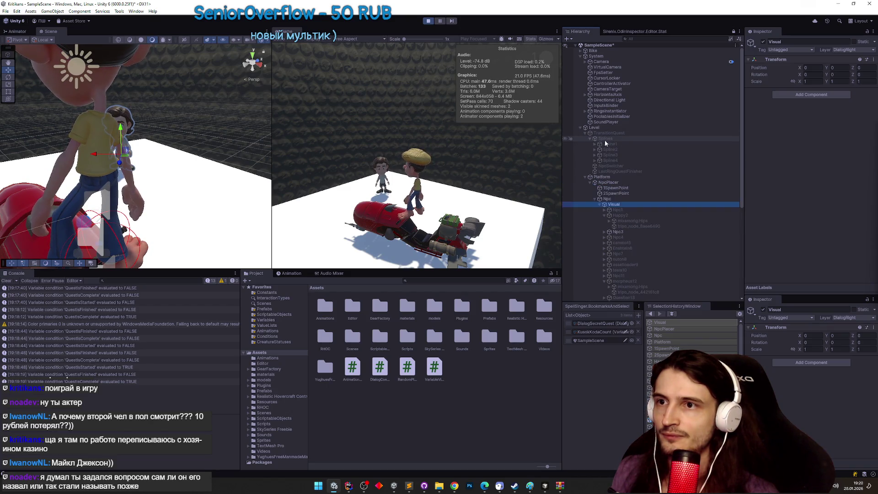
left_click(610, 143)
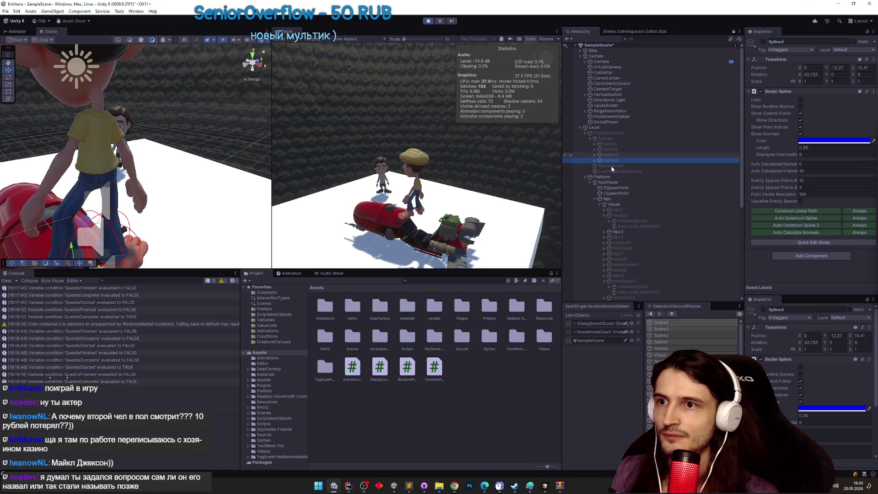
left_click(409, 485)
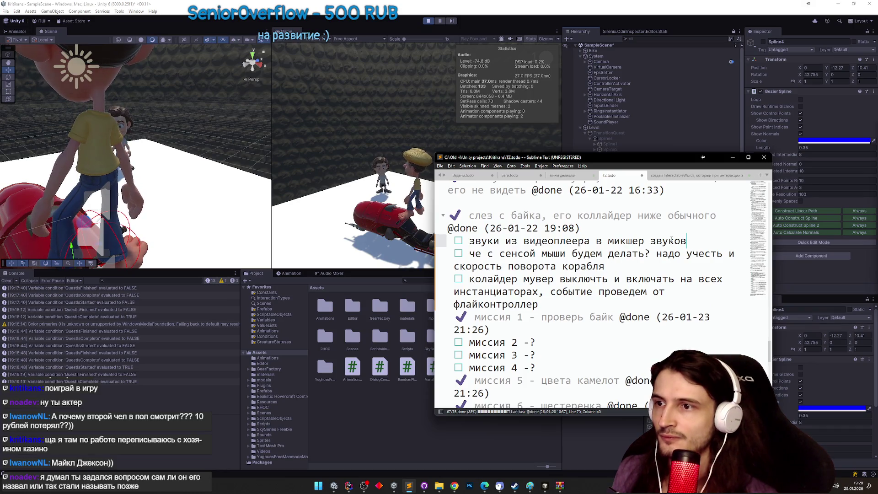
Log '3 сплайн переходного квеста не дотягивает до шара', hide the list, and maximize the Game view.
key("Return")
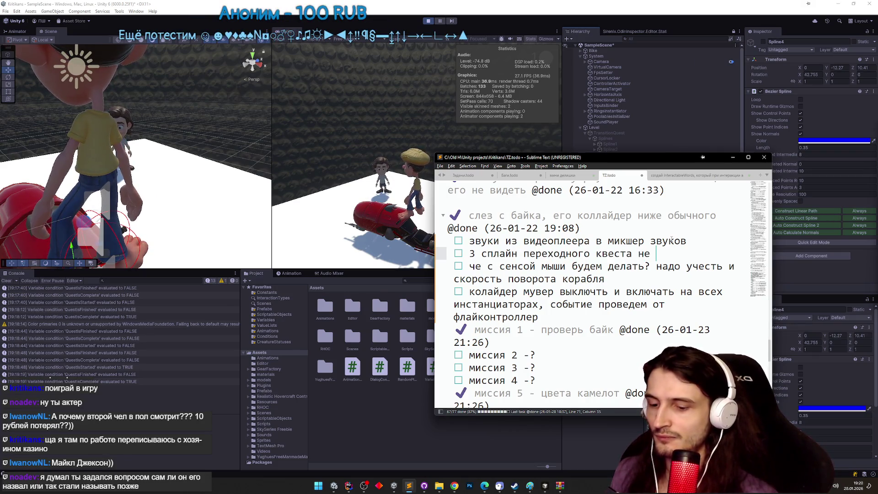
type("до шара")
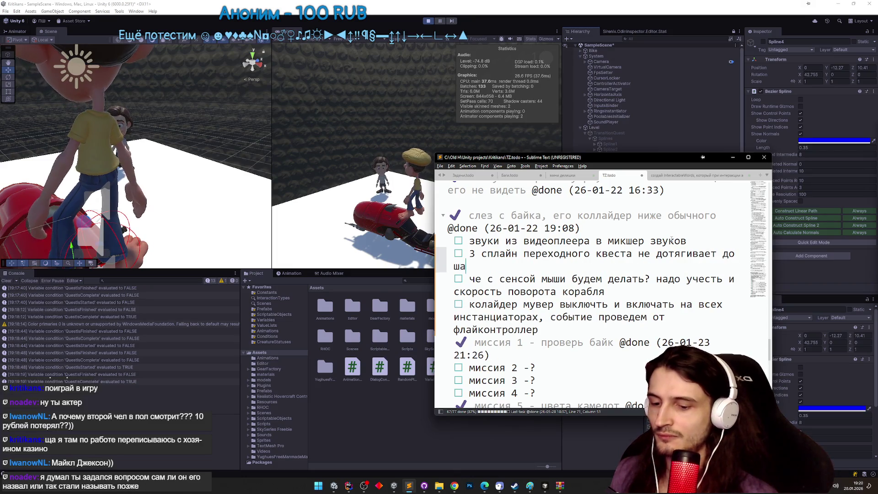
left_click(733, 158)
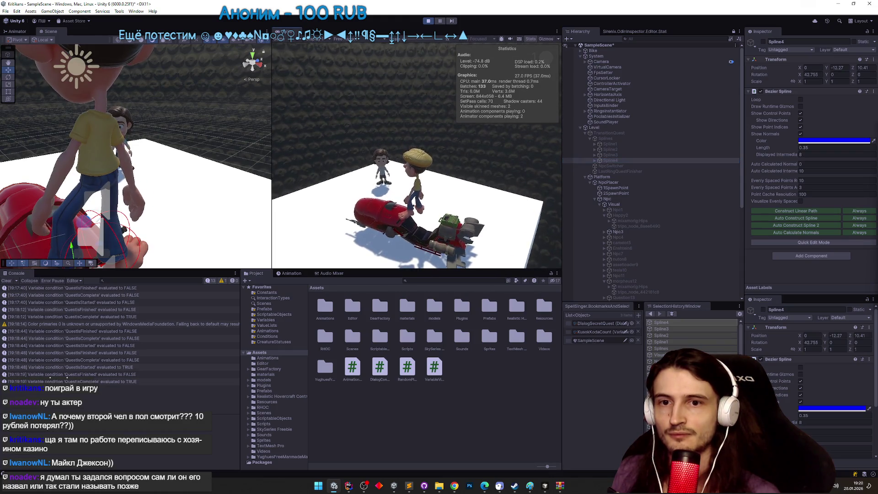
key("shift+space")
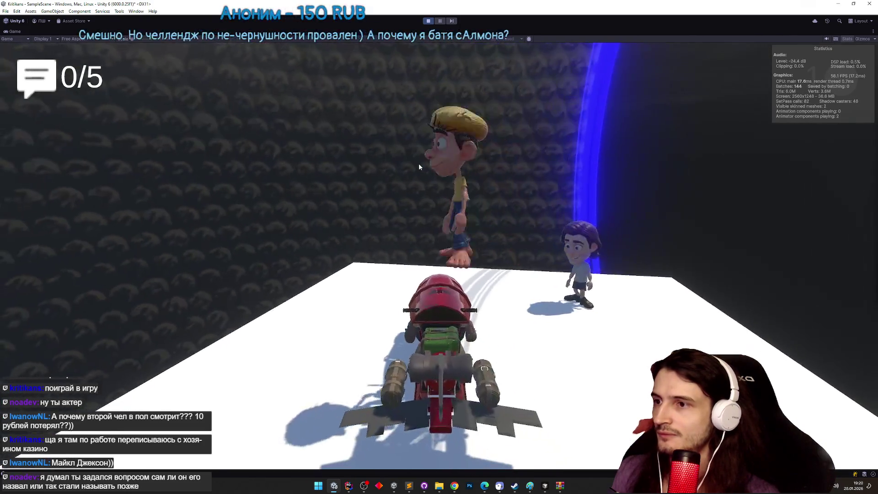
Ride the bike through the portal ring tunnel and dismount onto the white platform.
key("w")
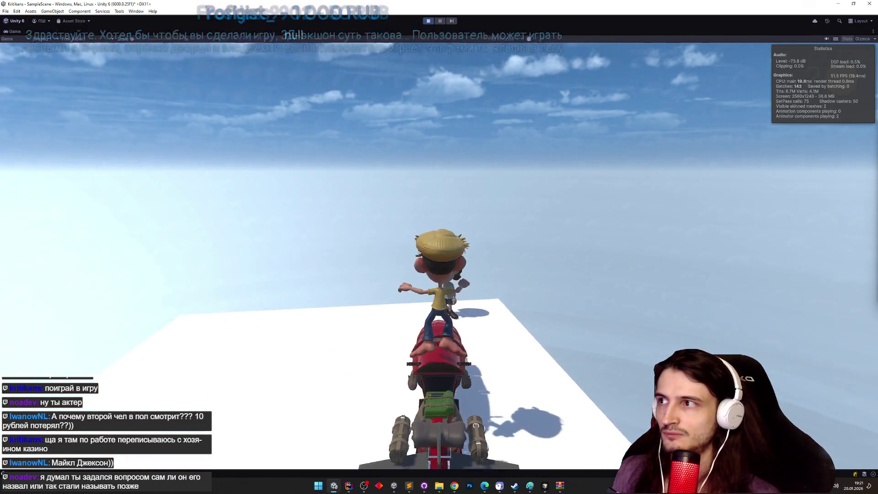
key("e")
key("e")
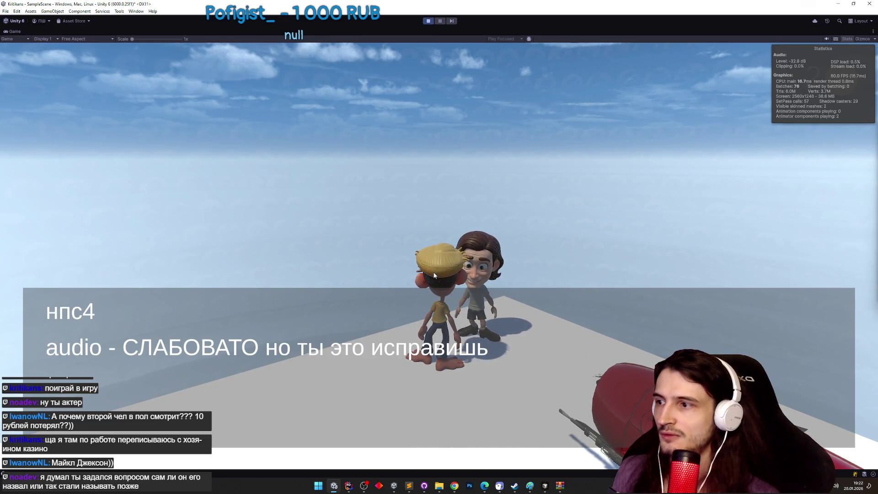
Talk through the NPC conversation, then mount the red bike and fly into the ring tunnel.
key("e")
key("e")
key("e")
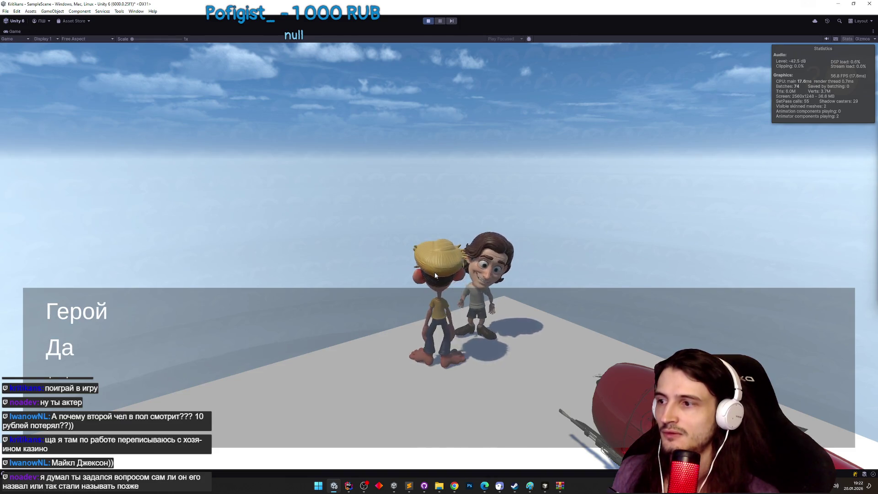
key("e")
key("e")
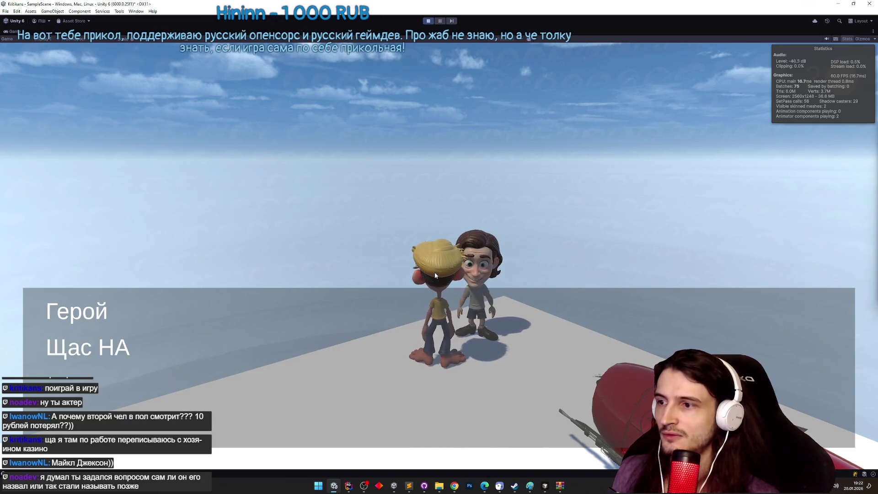
key("e")
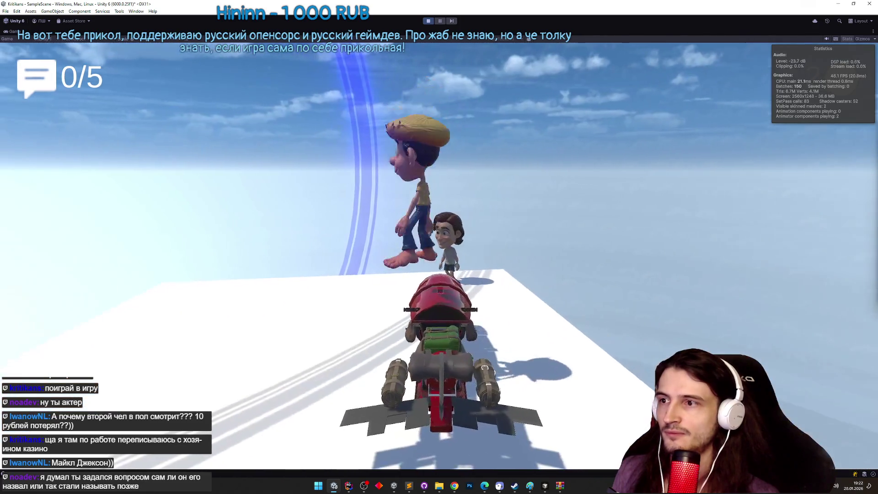
key("e")
key("w")
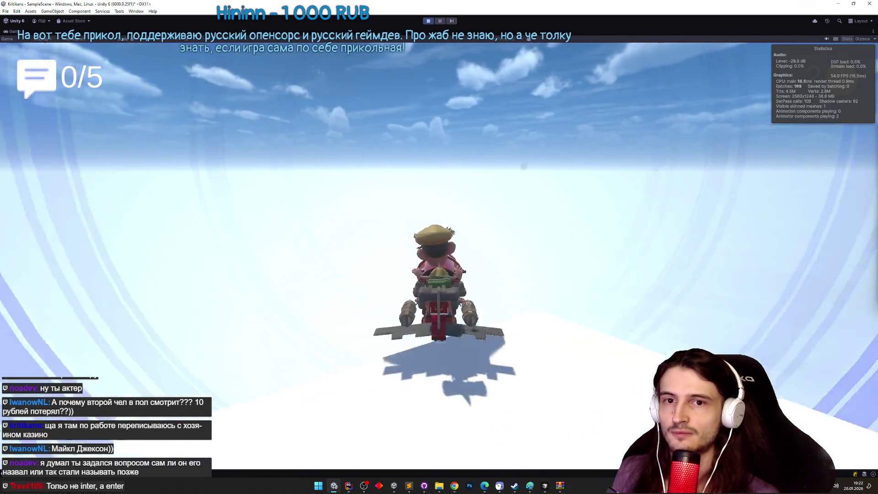
key("w")
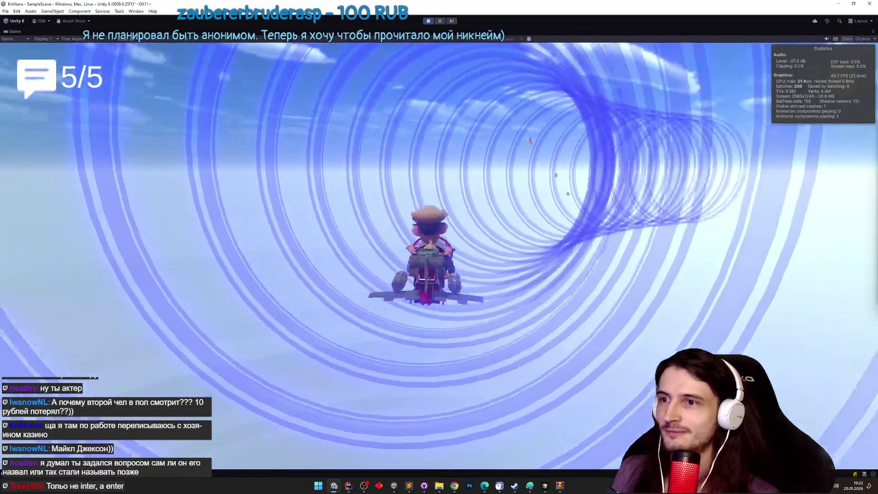
Dismiss a stray search popup, finish the next dialogue, then switch over to the TZ.todo list.
right_click(439, 260)
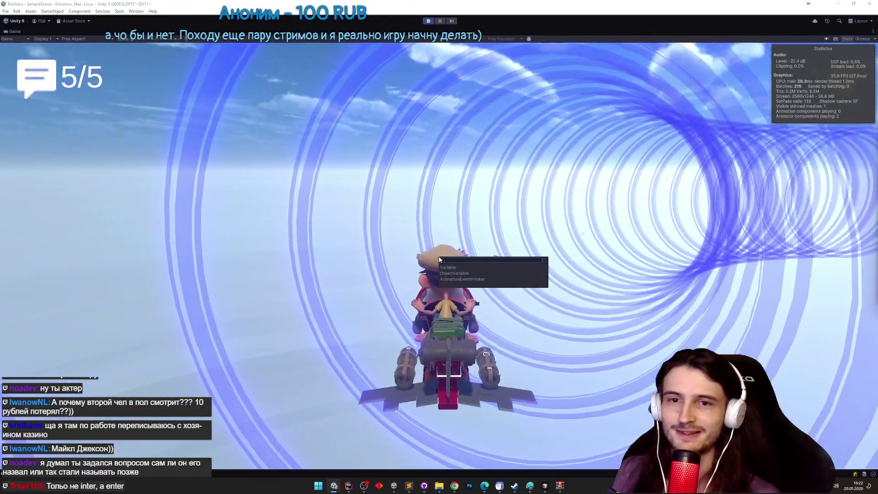
key("Escape")
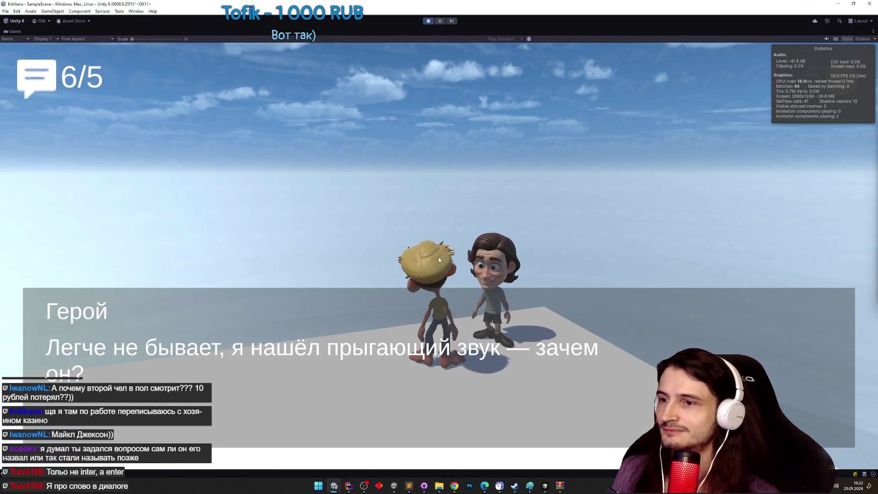
key("Return")
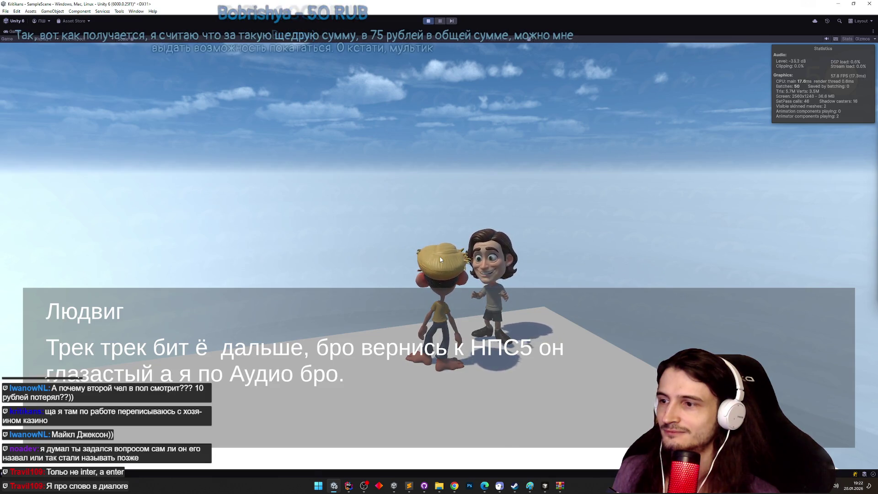
key("Return")
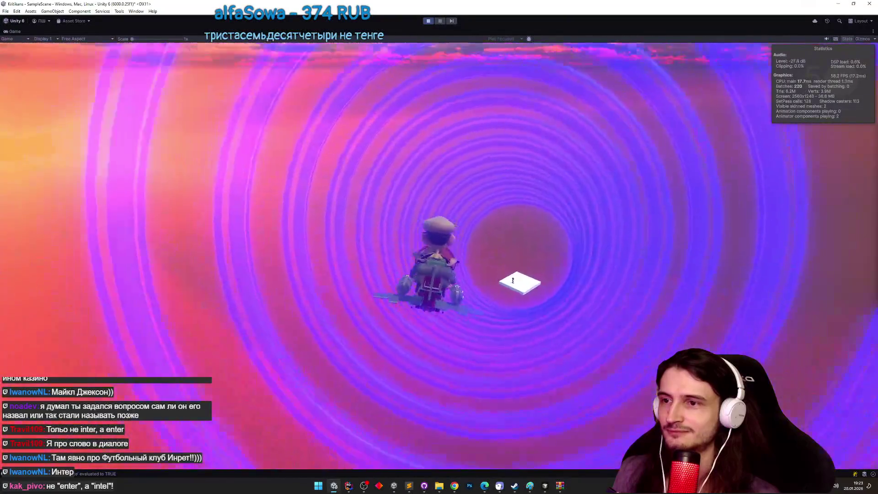
key("super")
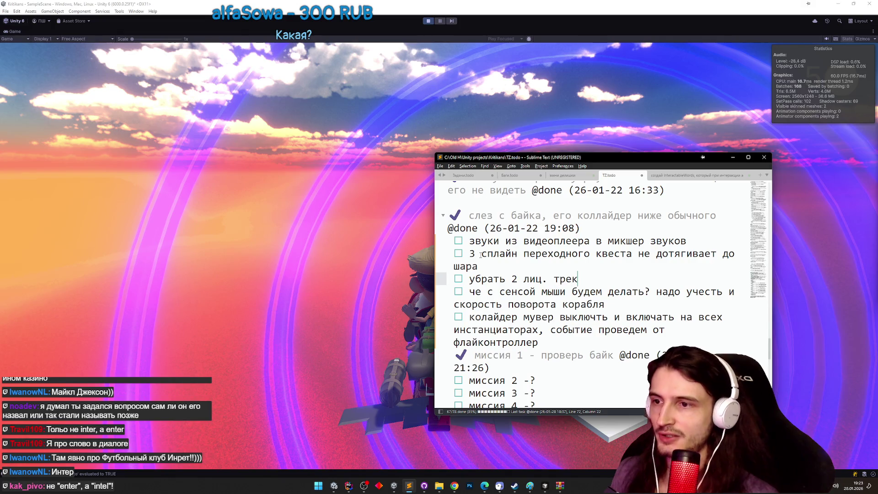
Reopen TZ.todo to note 'космо фон на камелота', then minimize Sublime Text back to the game.
left_click(733, 157)
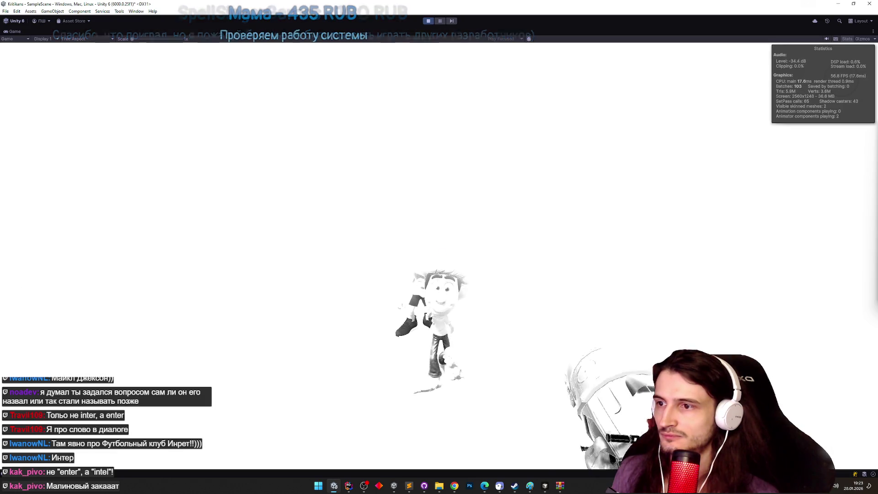
key("super")
left_click(410, 486)
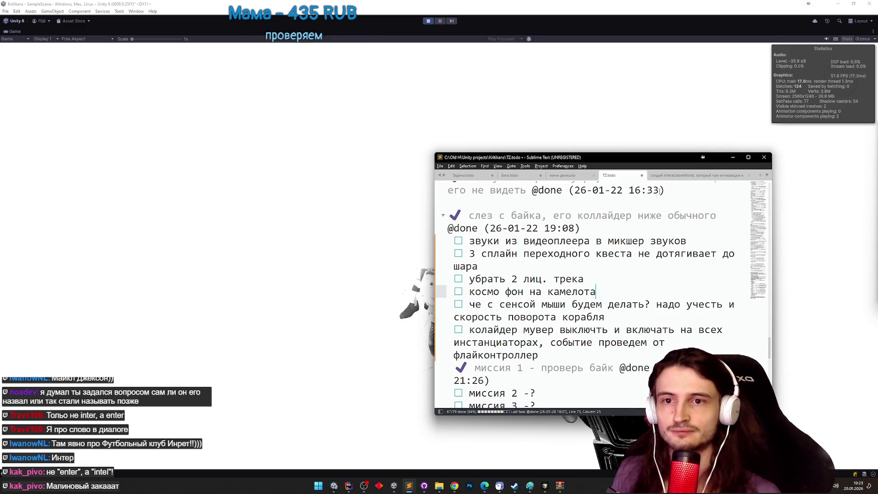
left_click(730, 157)
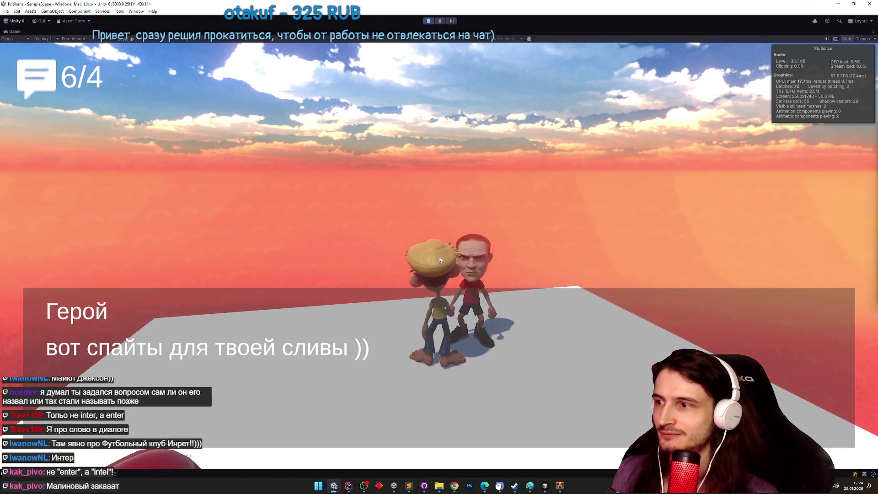
Close the dialogue, un-maximize the Game view, select Spline4, and bring TZ.todo forward.
left_click(437, 273)
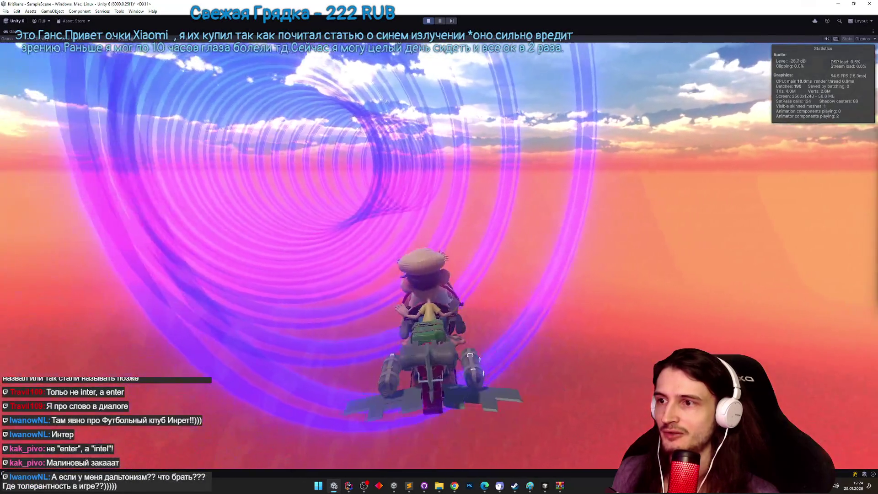
key("shift+space")
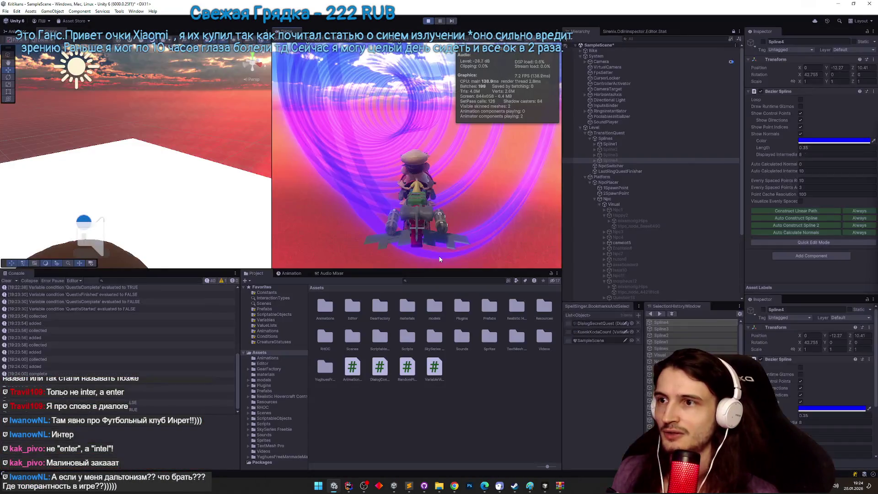
key("super")
left_click(621, 160)
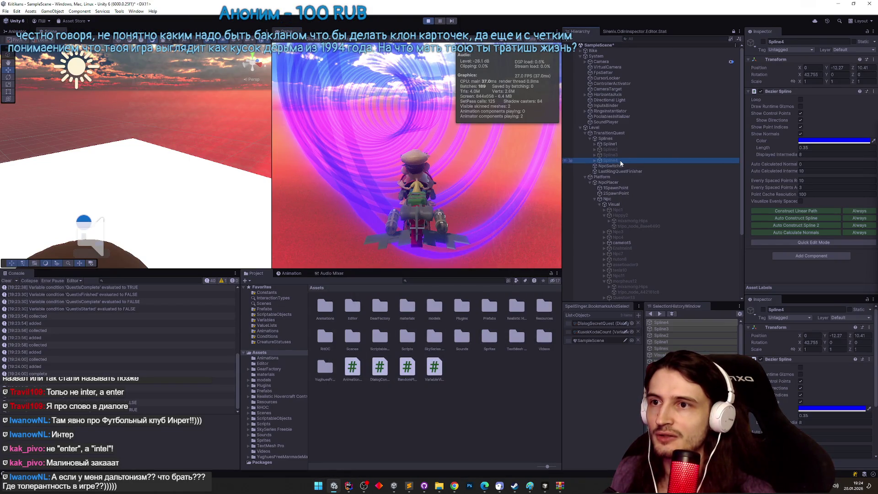
left_click(408, 484)
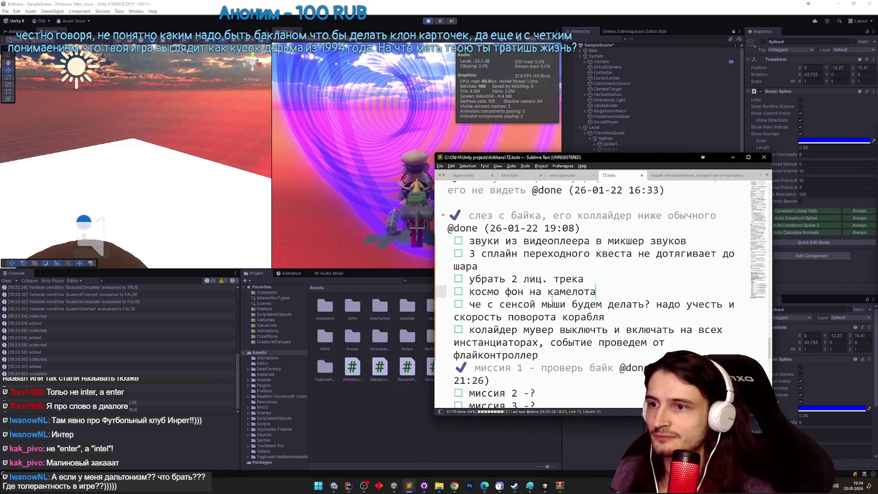
Add the line 'кольца должны сразу рождаться с нужным ротейшеном' and minimize Sublime Text.
key("Return")
type("кольца должны сразу рождаться с нужным рот")
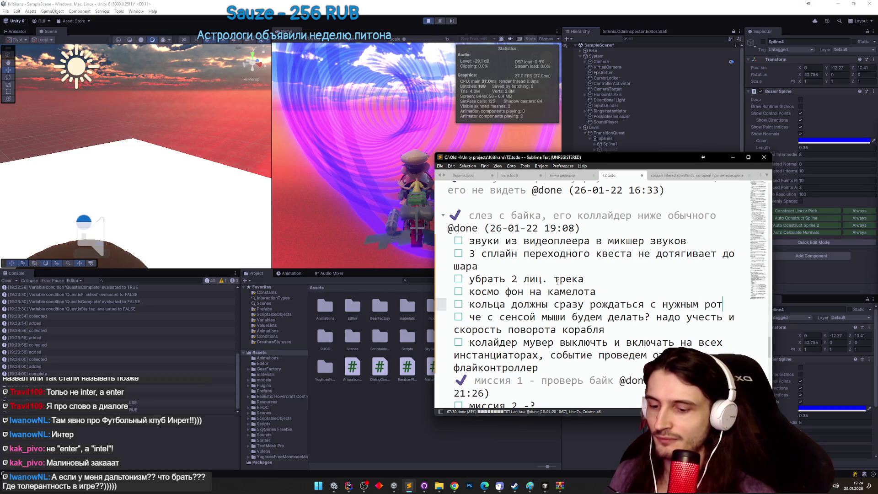
type("ейшеном")
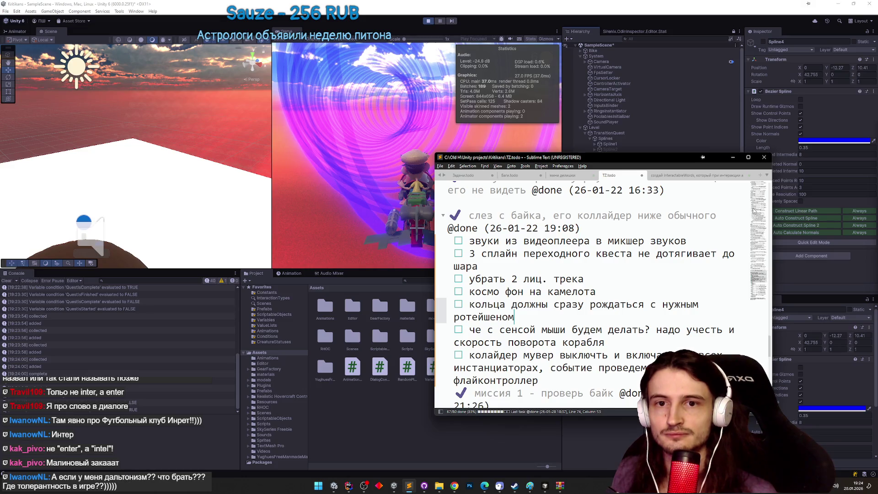
left_click(732, 158)
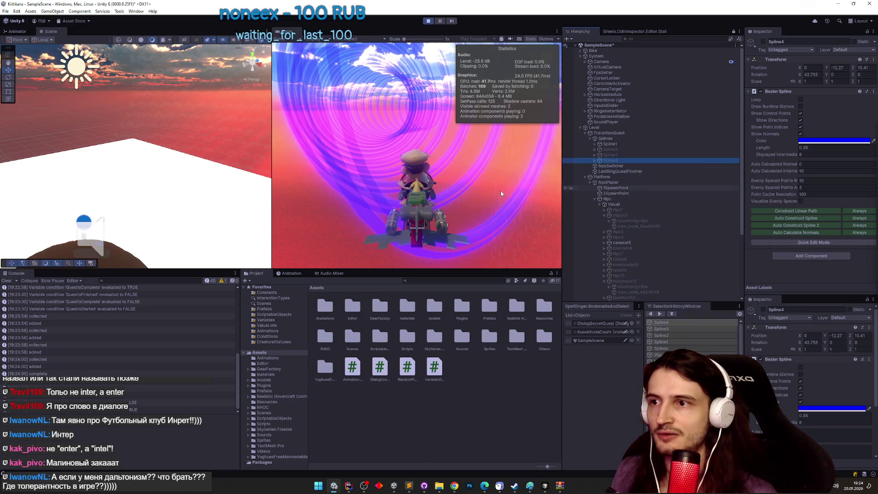
Maximize the Game view and ride on until Ludwig's dialogue ends beside the blue portal.
key("shift+space")
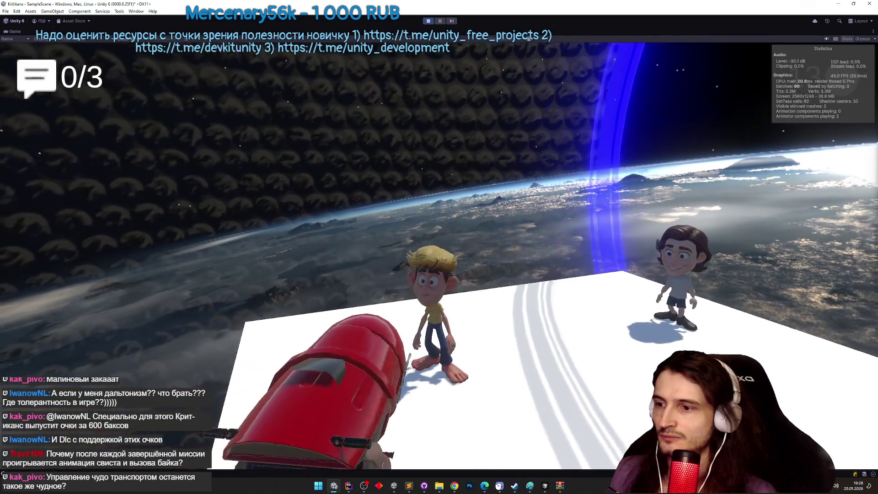
Bring the TZ.todo list forward briefly, then hide it again to return to the game.
key("super")
left_click(409, 487)
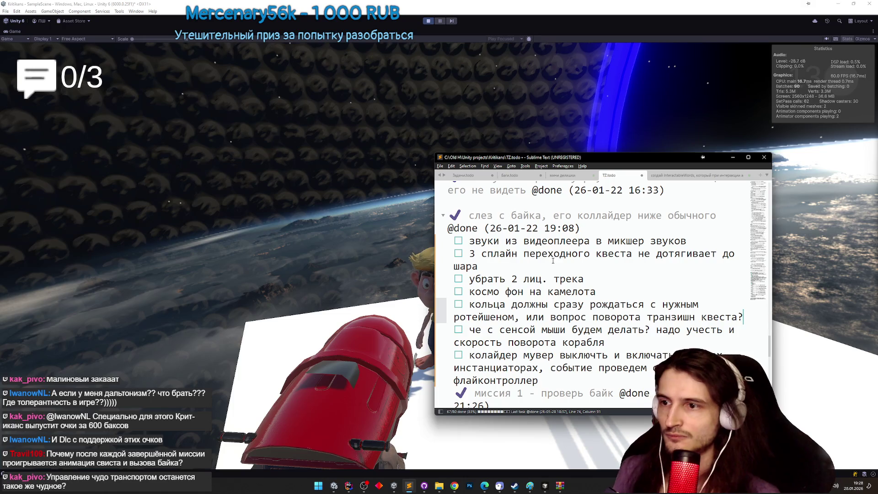
left_click(732, 157)
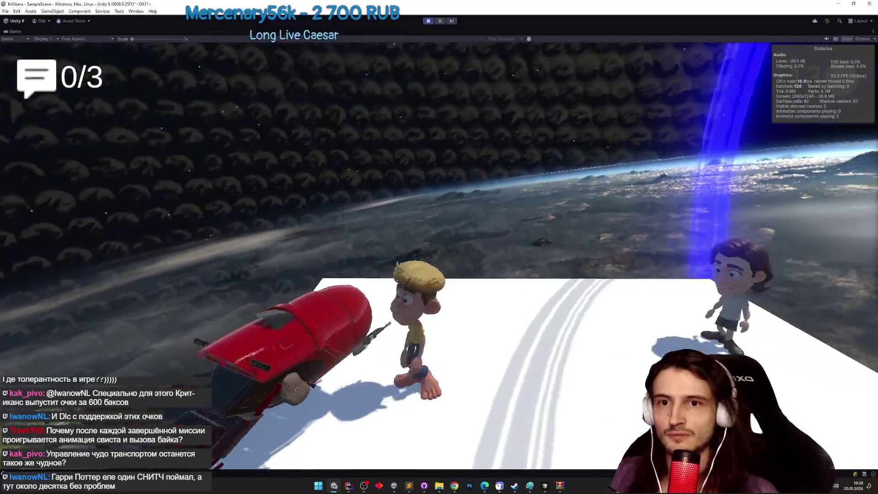
Drive the bike forward, steer left, and plunge off the platform into the blue portal.
key("w")
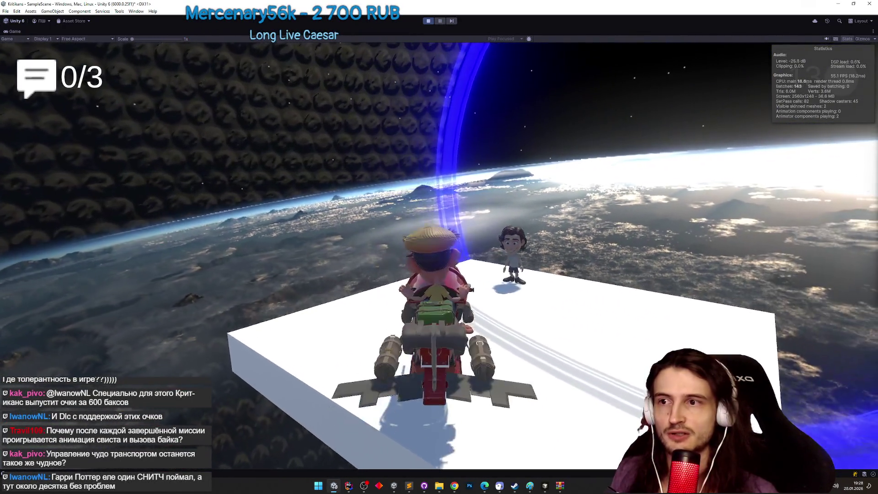
key("a")
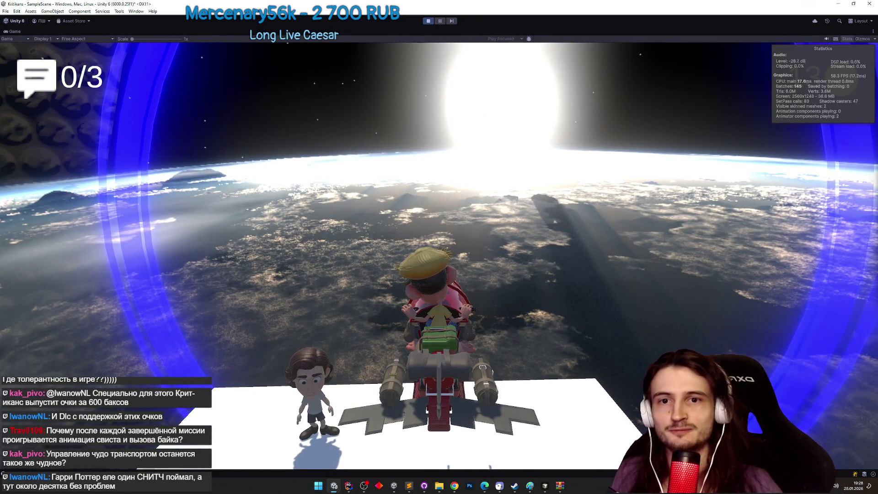
key("w")
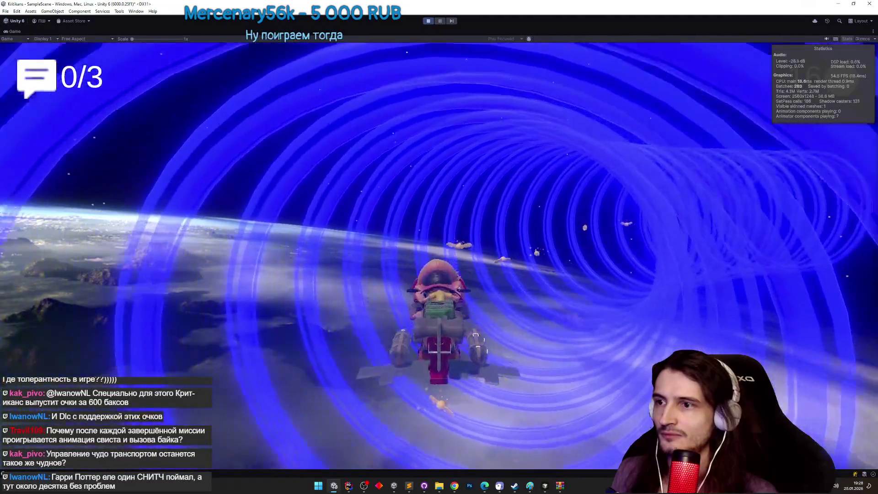
Un-maximize the Game view, adjust the editor layout, then maximize the Game view again.
key("shift+space")
key("super")
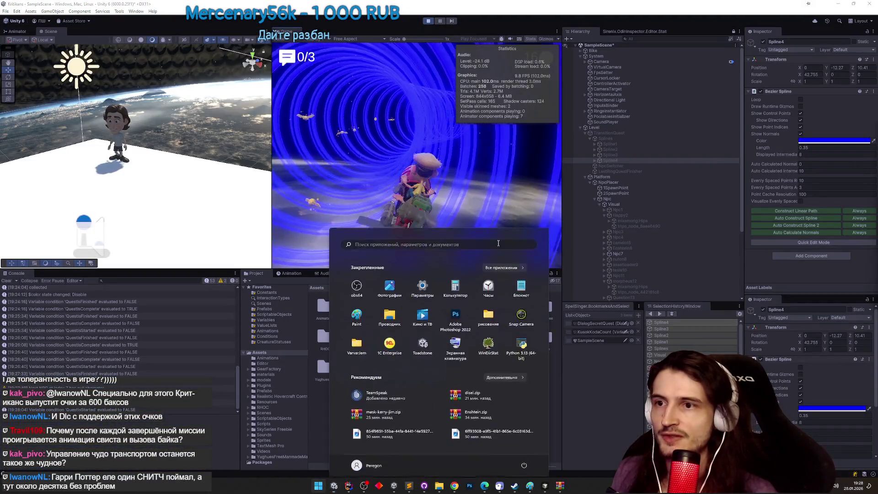
left_click_drag(742, 210, 744, 297)
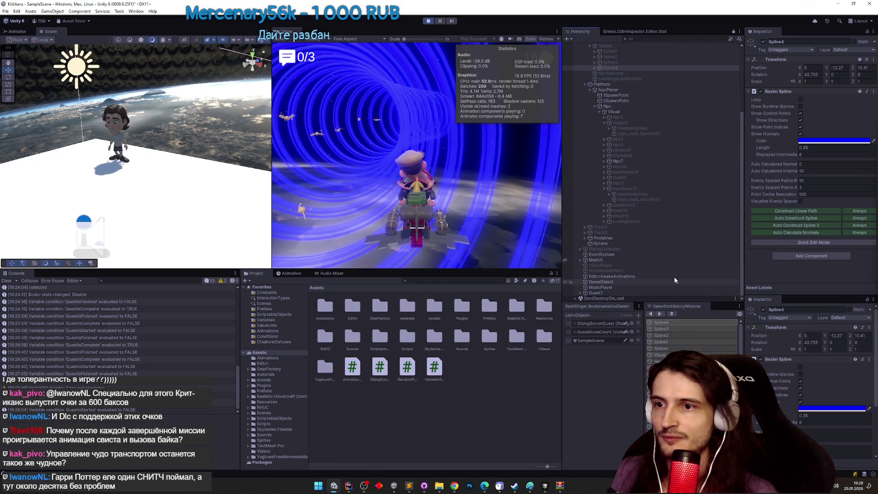
key("shift+space")
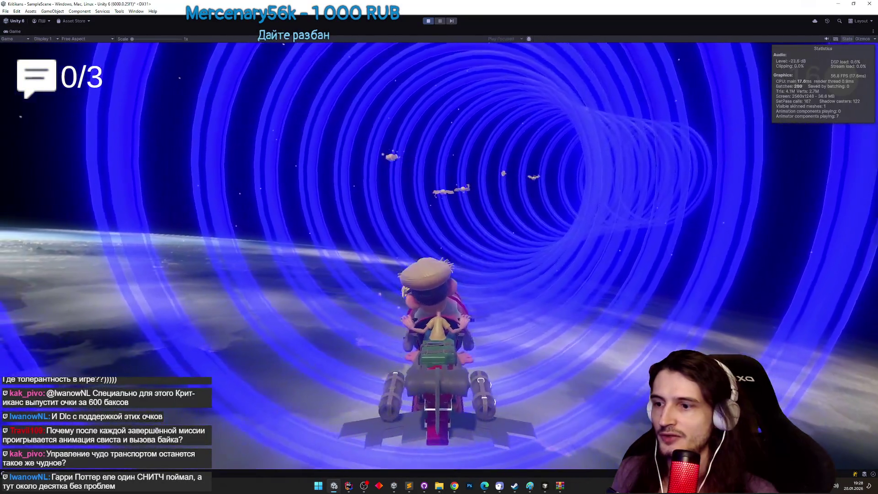
key("super")
left_click(408, 486)
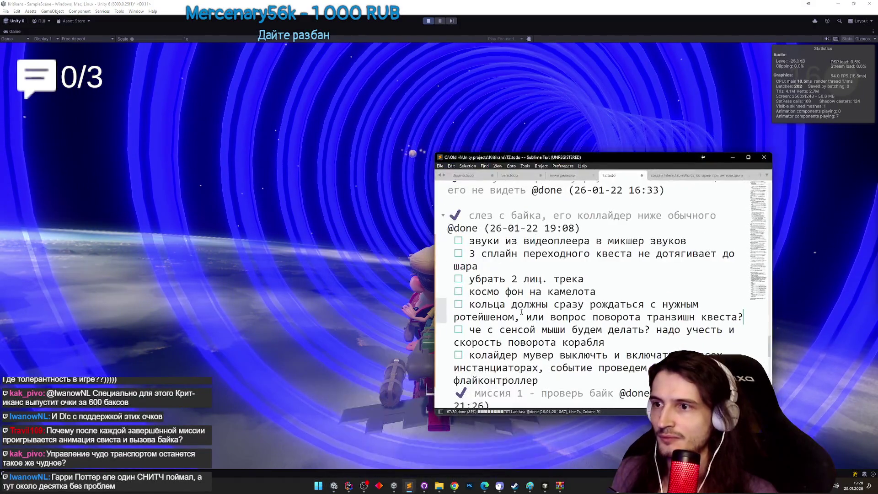
left_click_drag(771, 345, 771, 359)
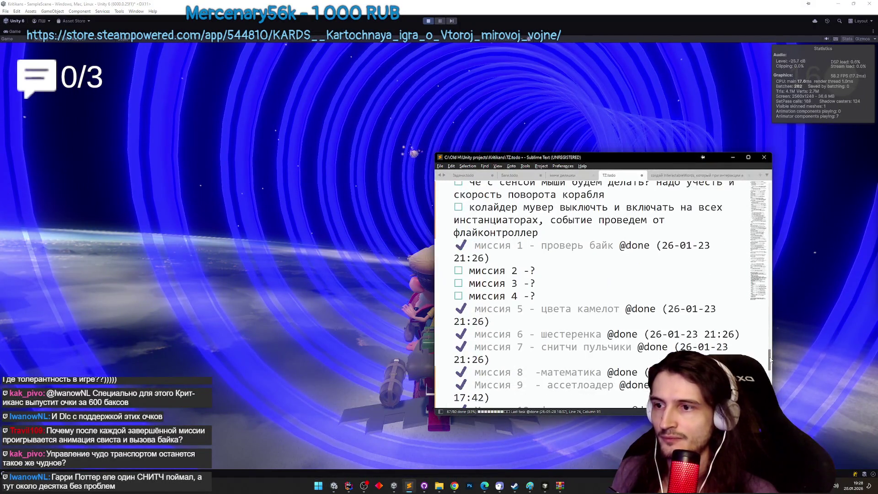
scroll(769, 339, "up", 1)
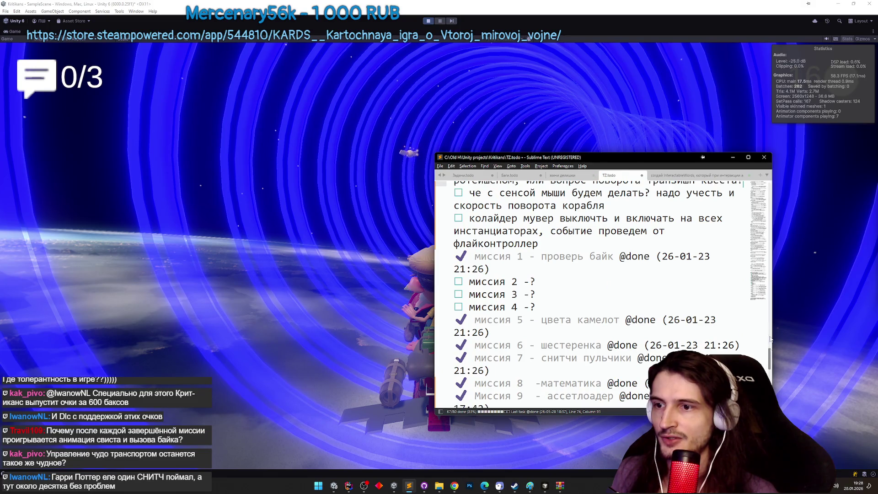
left_click(732, 158)
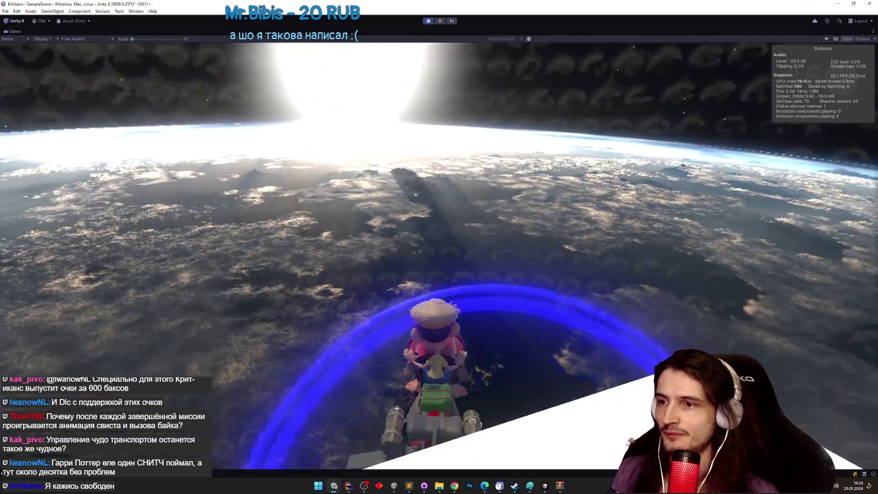
Dismiss the popped-up search list, then un-maximize the Game view while still playing.
left_click(438, 257)
left_click(436, 258)
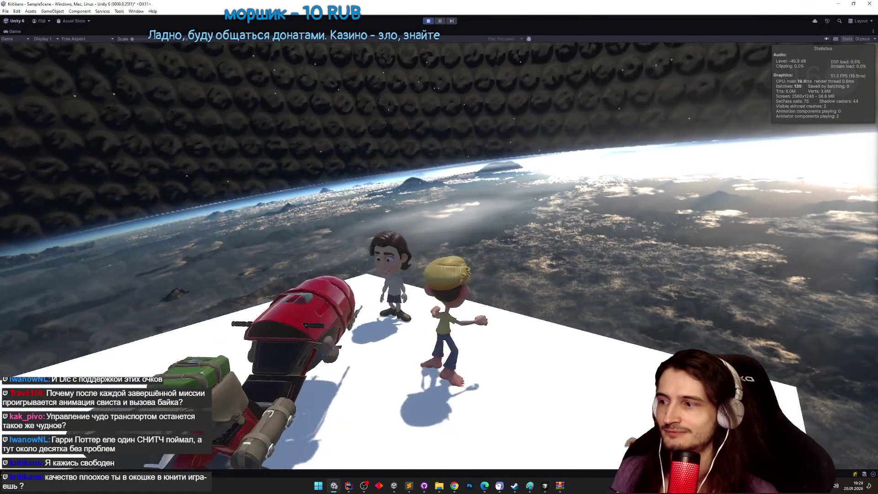
key("shift+space")
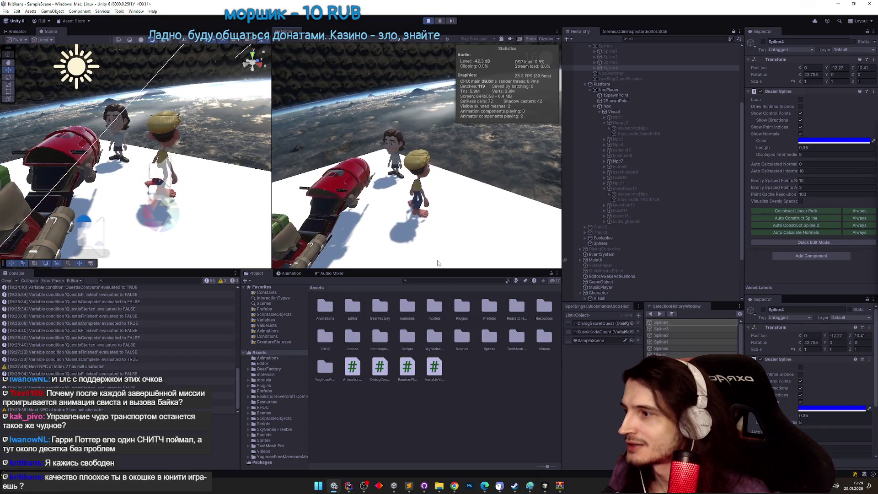
Stop Play mode and drag nuton8 into the DialogController's empty Character slot.
key("super")
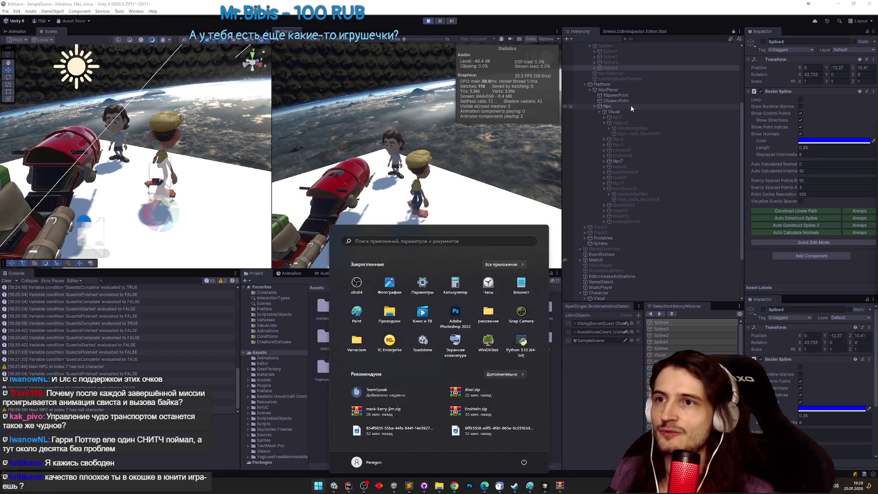
left_click(625, 248)
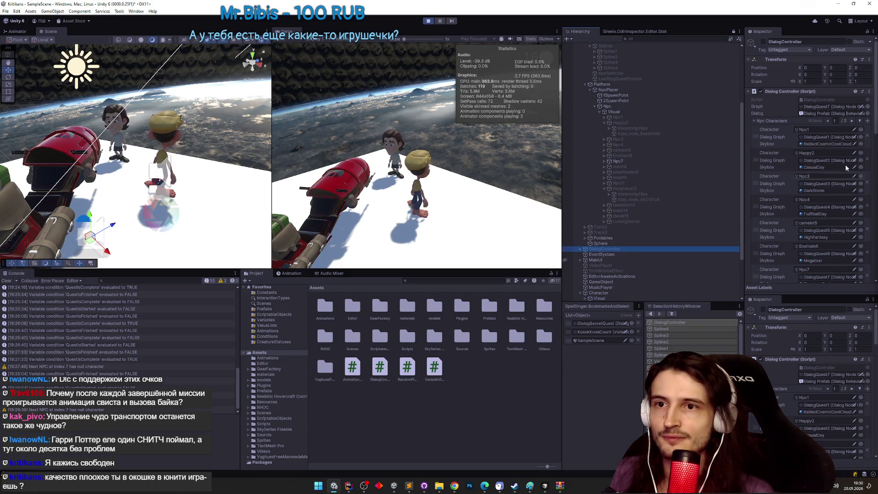
scroll(852, 171, "down", 3)
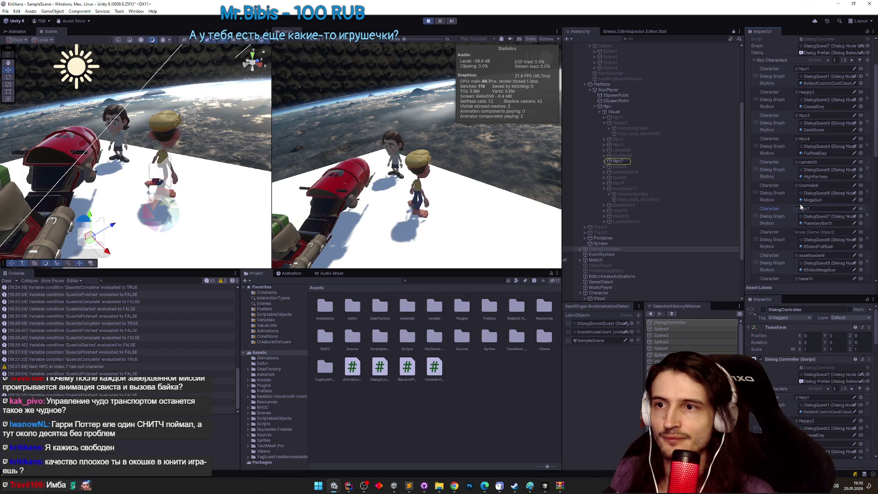
left_click(637, 167)
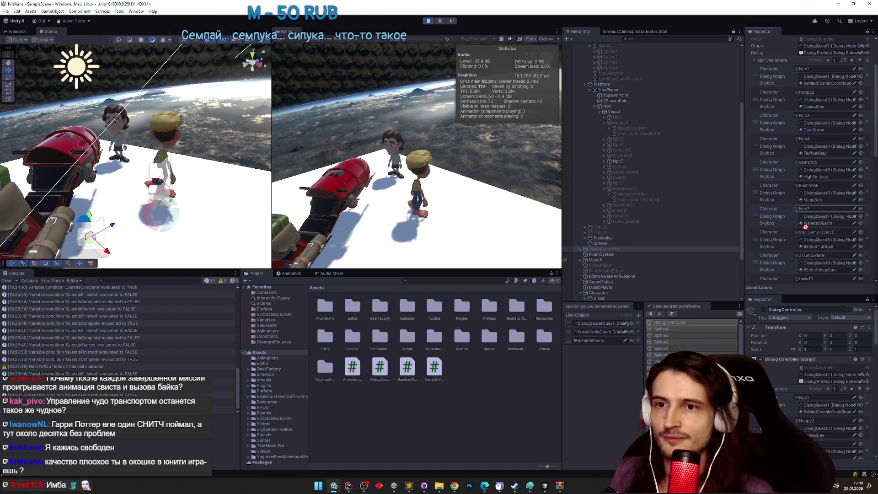
key("ctrl+p")
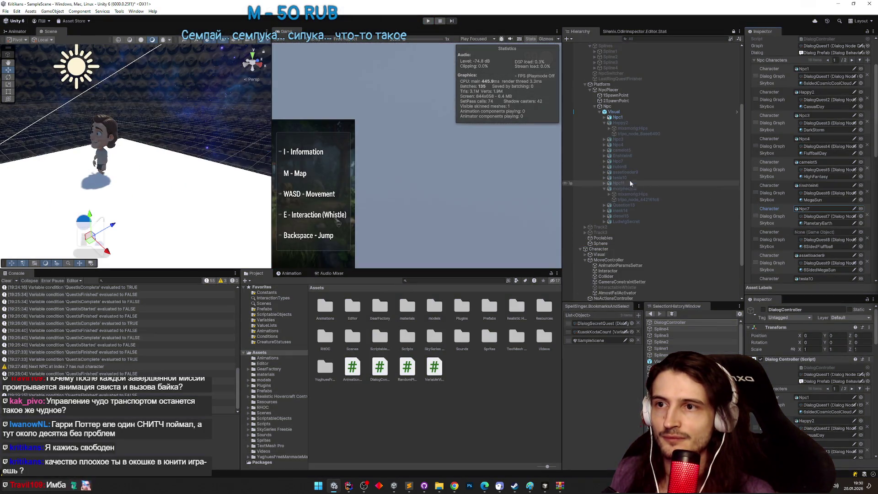
left_click_drag(626, 172, 799, 222)
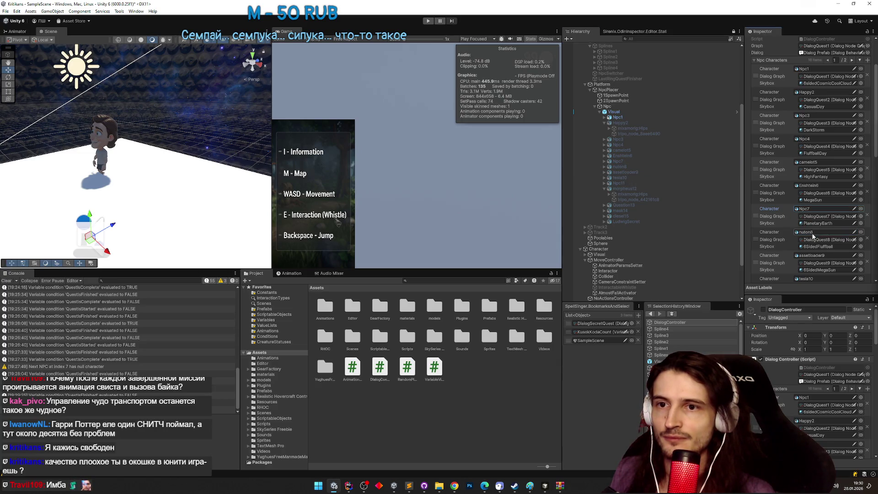
left_click_drag(873, 152, 867, 227)
Deactivate Npc1 and activate nuton8 in its place.
scroll(814, 137, "up", 10)
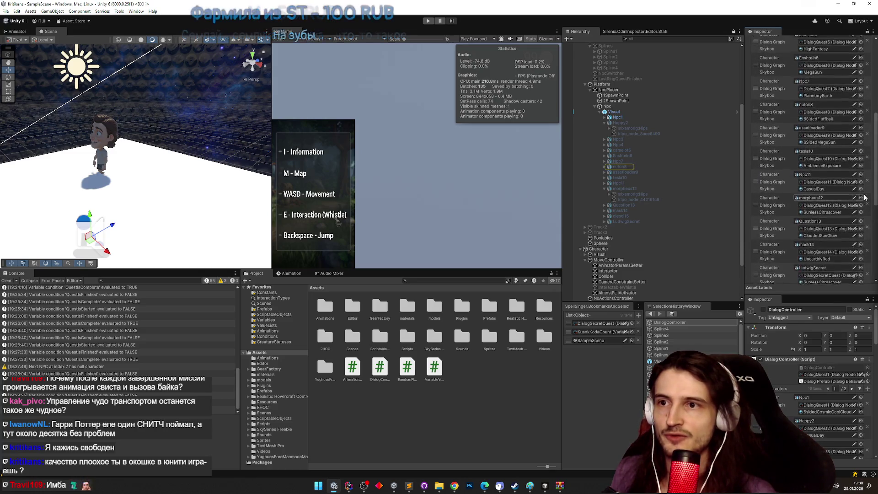
double_click(809, 45)
left_click(762, 42)
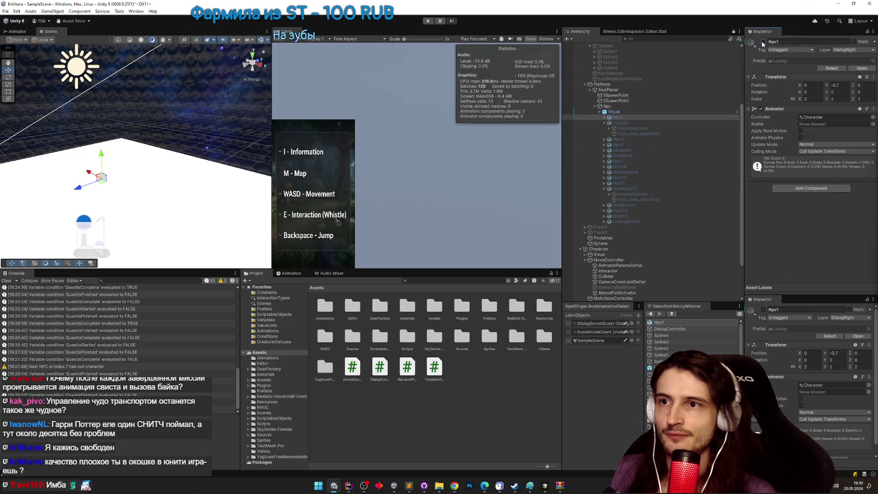
left_click(620, 166)
left_click(763, 41)
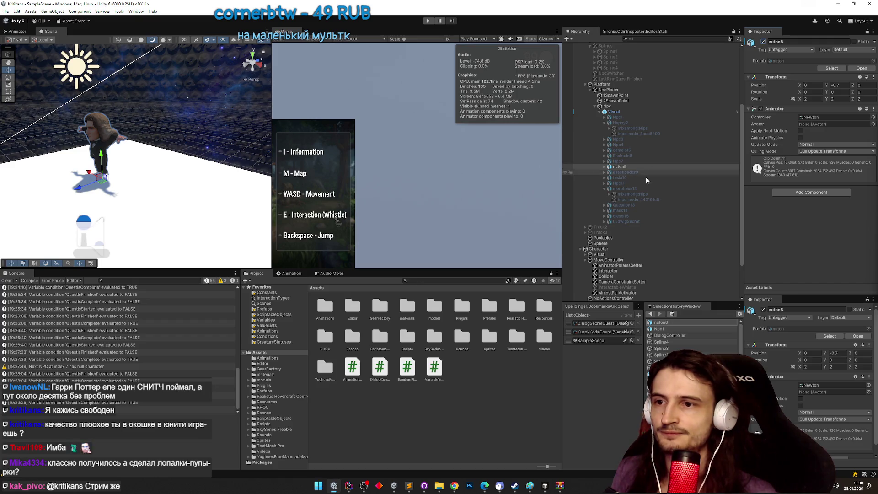
Scroll through the DialogController's Npc Characters list and open the DialogQuest graph picker.
scroll(642, 278, "down", 3)
scroll(643, 281, "down", 2)
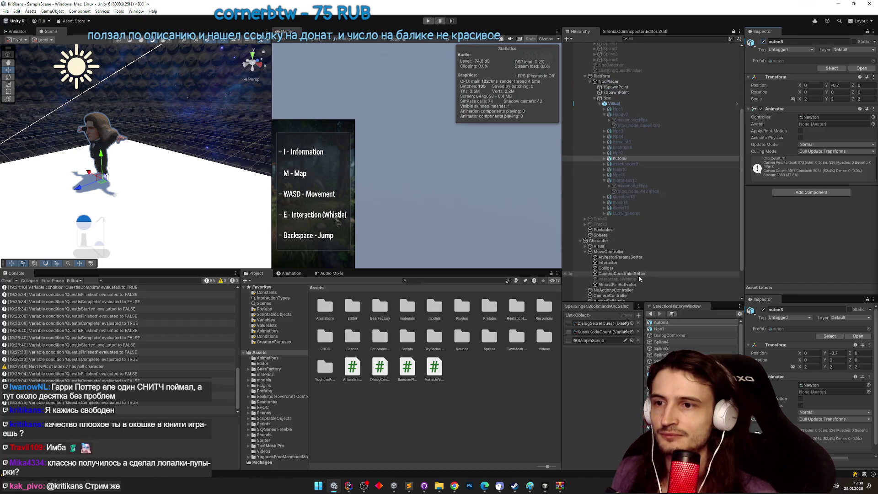
left_click(637, 266)
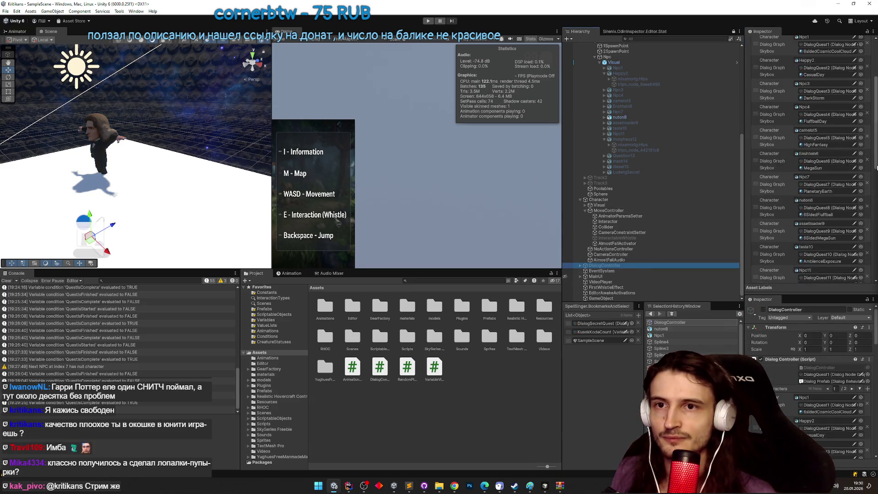
scroll(875, 170, "down", 1)
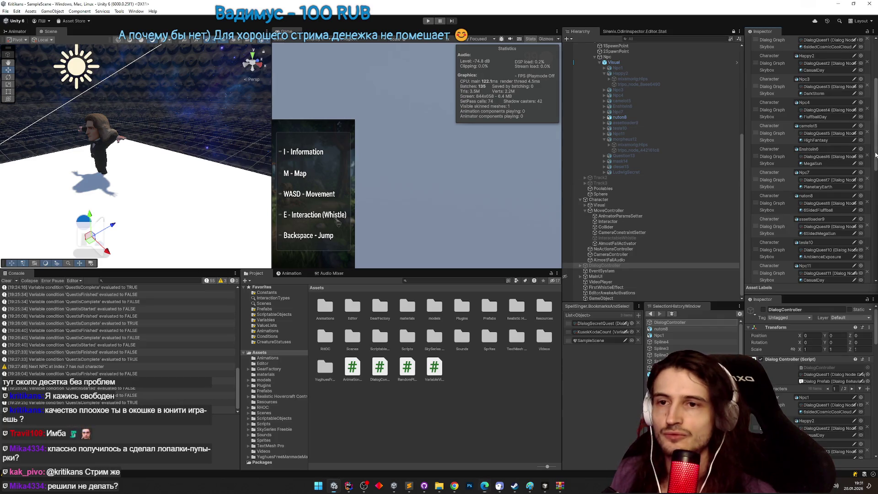
scroll(874, 155, "down", 1)
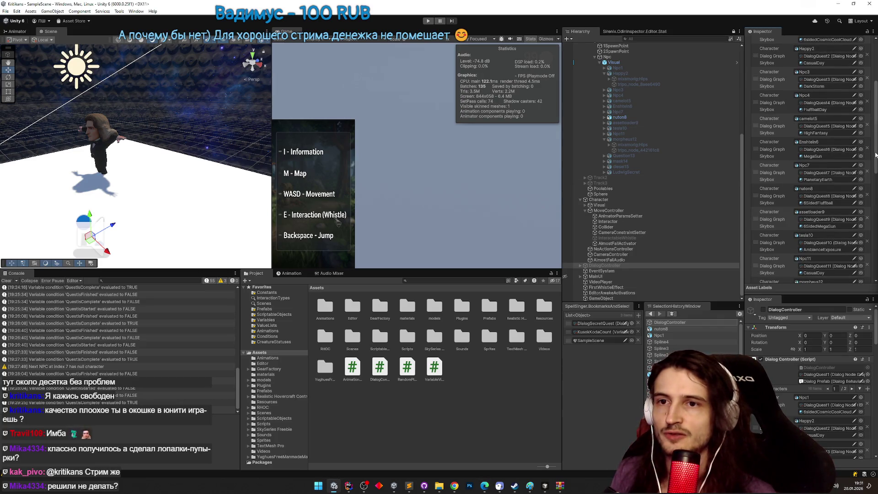
scroll(874, 154, "up", 5)
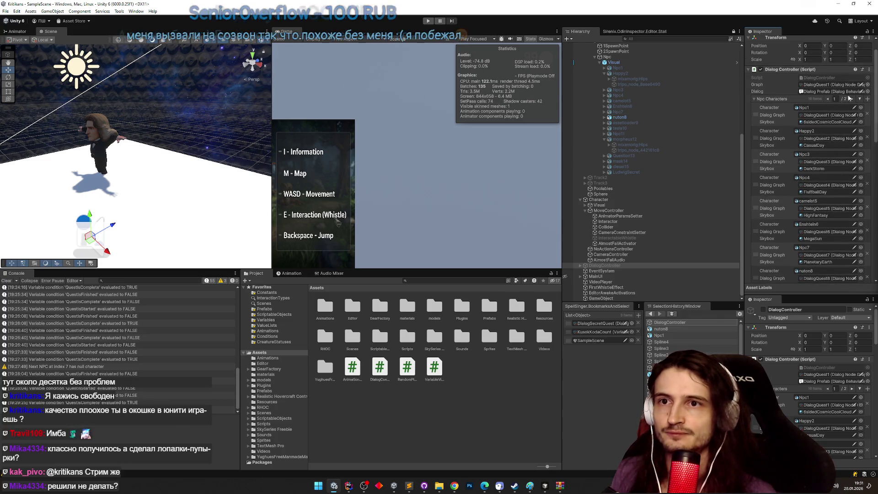
left_click(867, 85)
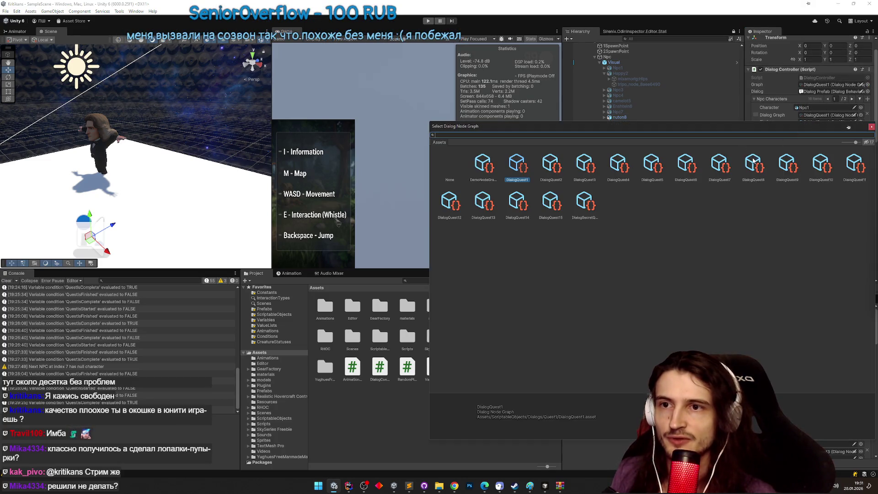
Assign the DialogQuest8 graph to the dialog controller and enter Play mode to playtest.
double_click(753, 163)
key("ctrl+p")
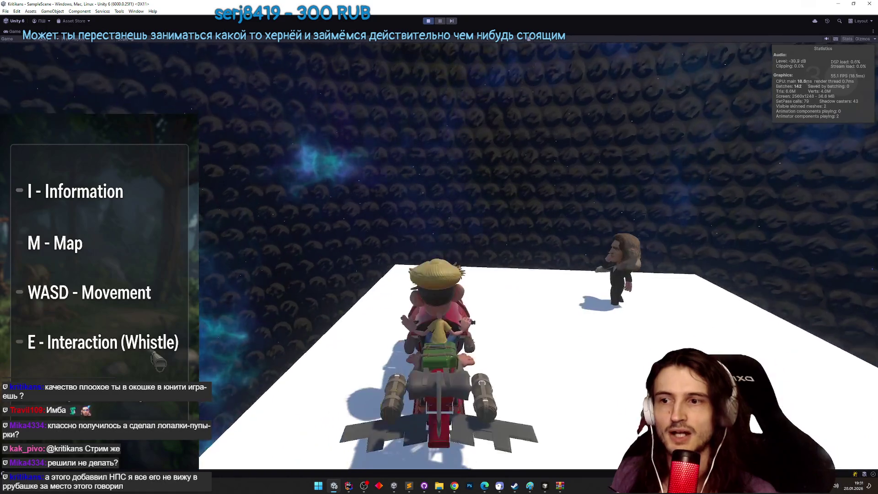
key("super")
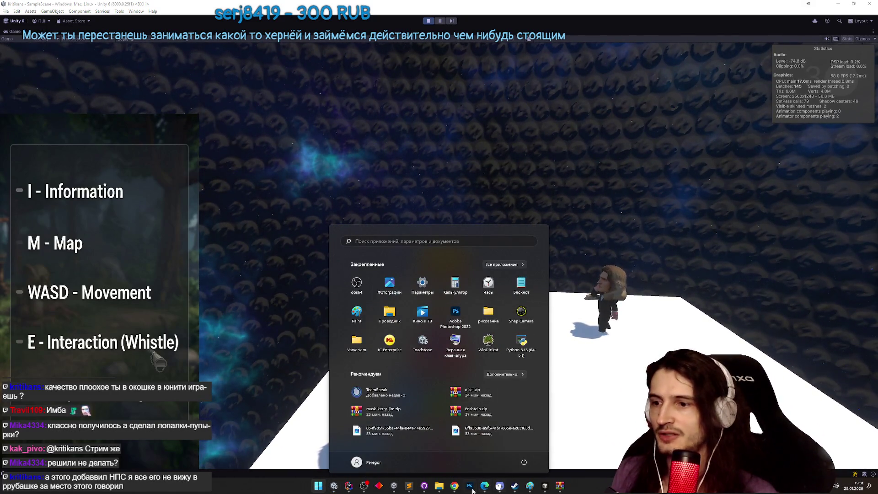
Scroll back through the Telegram Web mission notes, then walk the player toward the NPC in Unity.
left_click(454, 486)
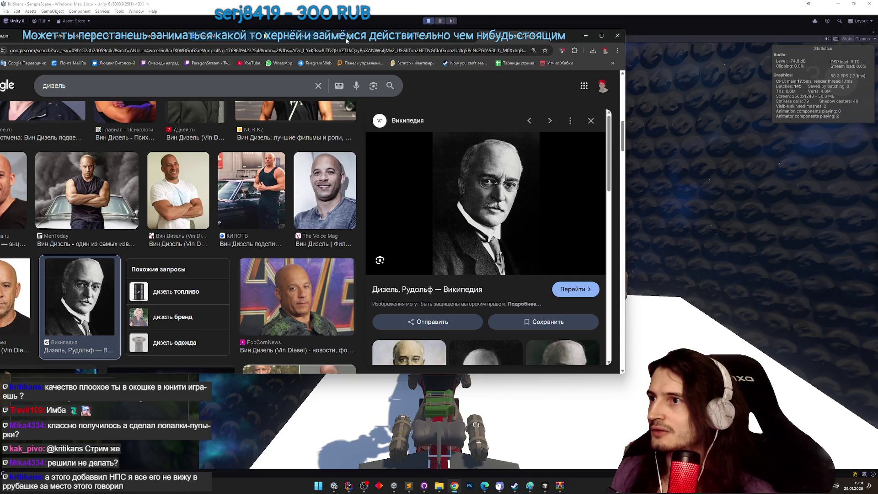
left_click(432, 35)
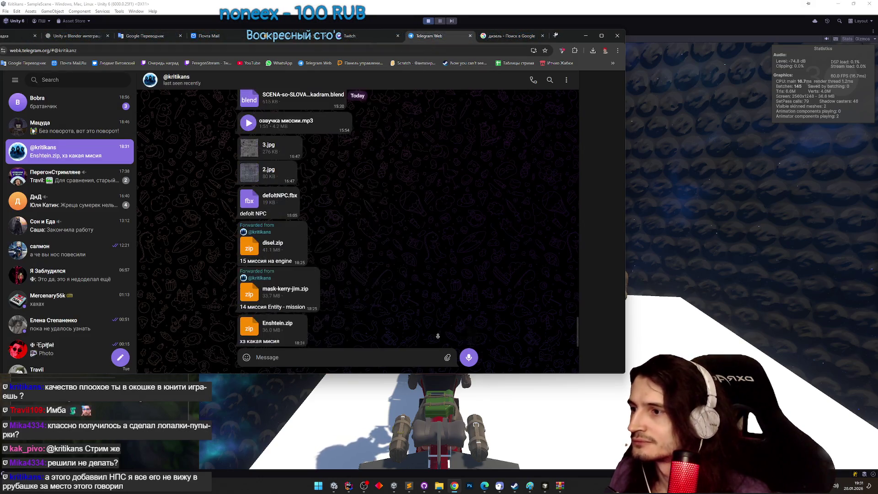
scroll(430, 305, "up", 1)
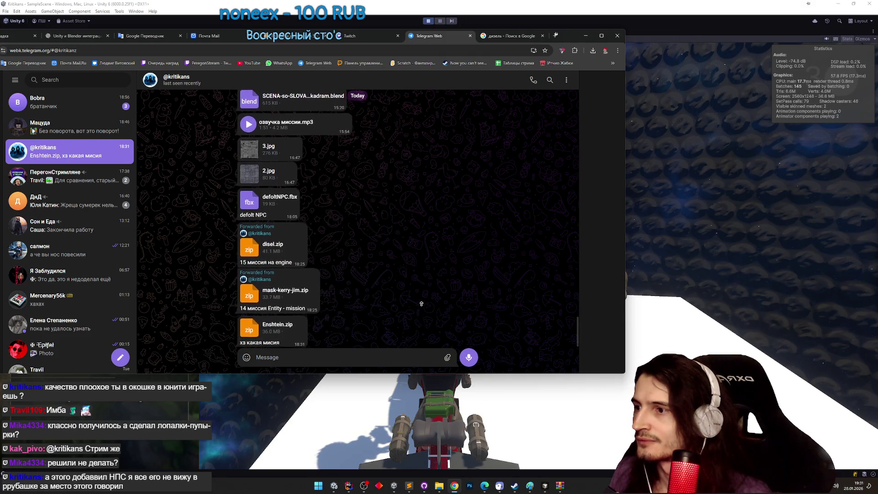
scroll(428, 286, "up", 10)
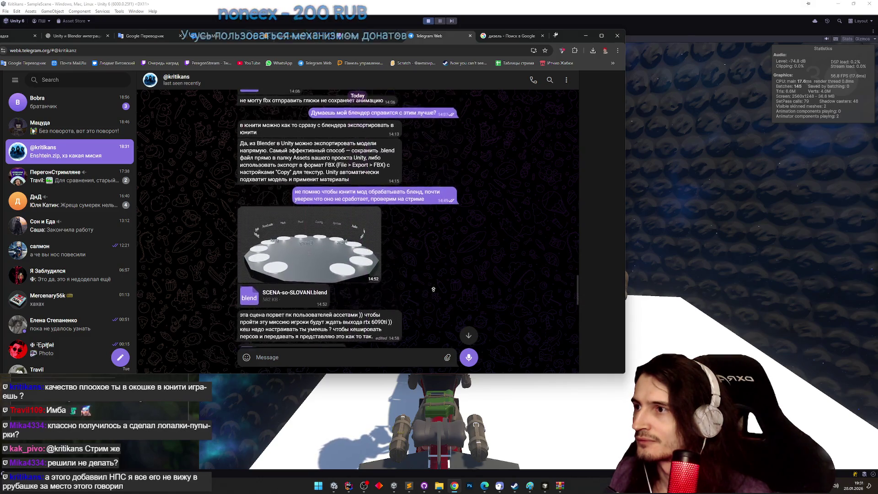
scroll(432, 300, "up", 3)
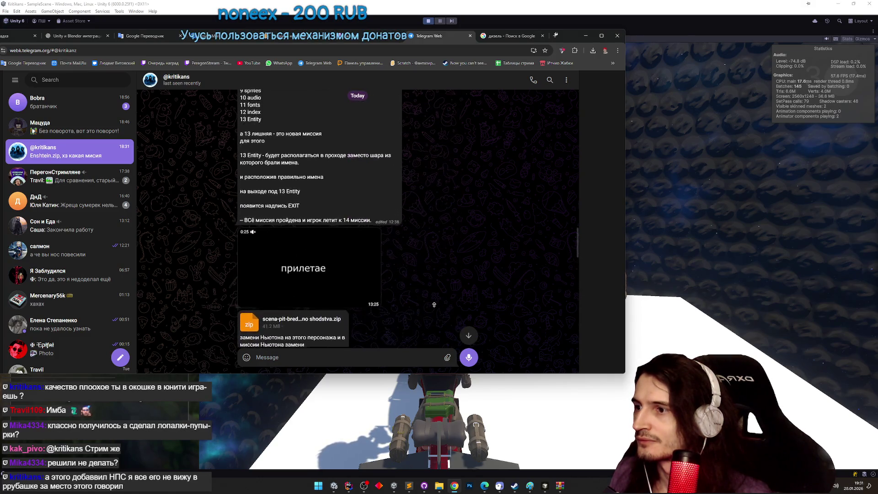
scroll(435, 292, "up", 2)
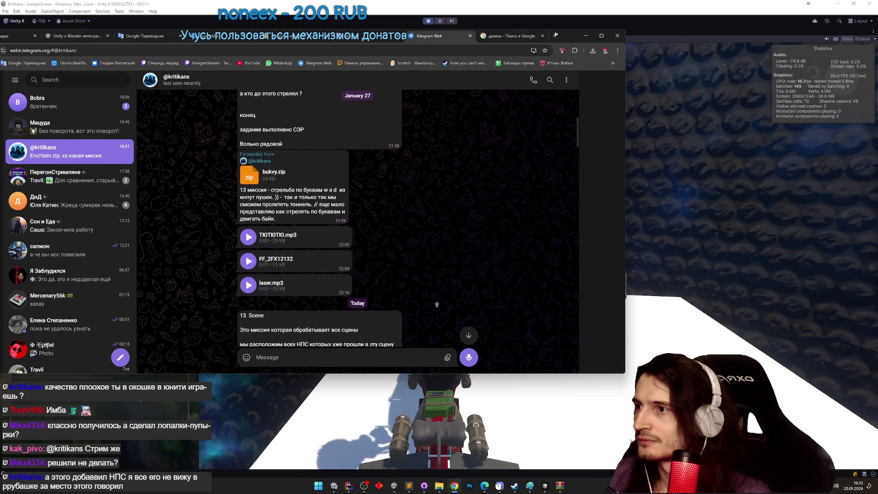
scroll(439, 272, "up", 3)
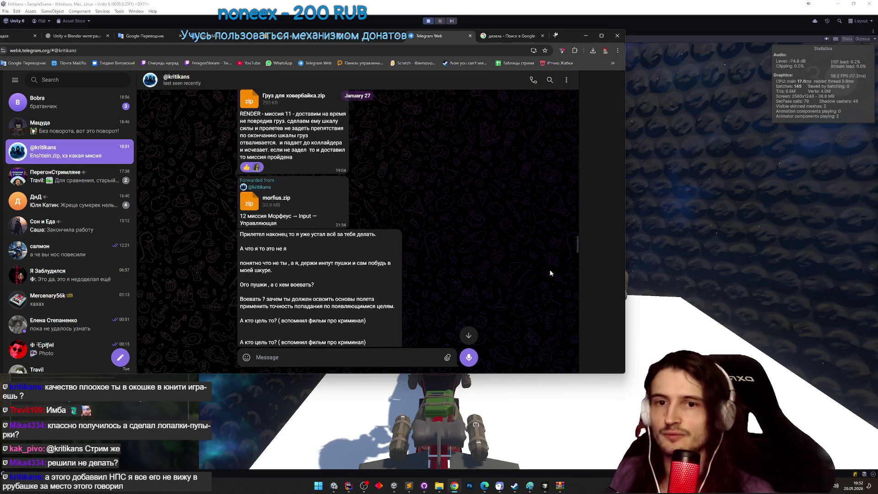
left_click(671, 254)
key("w")
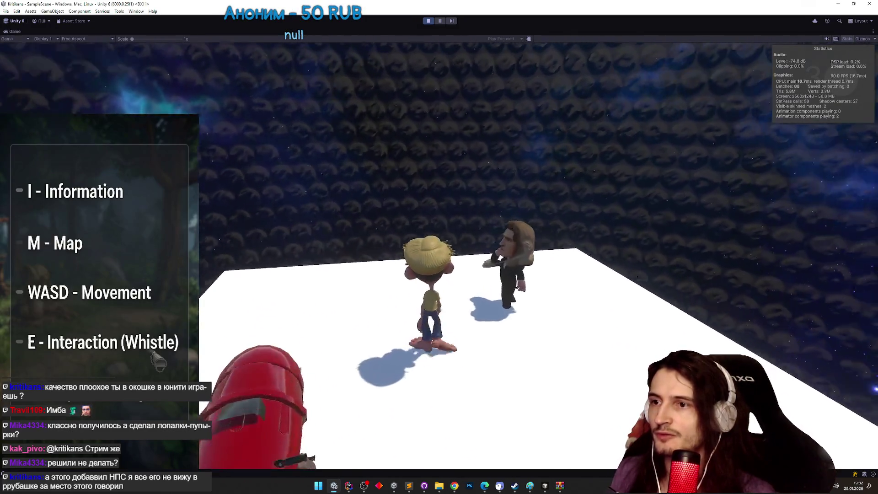